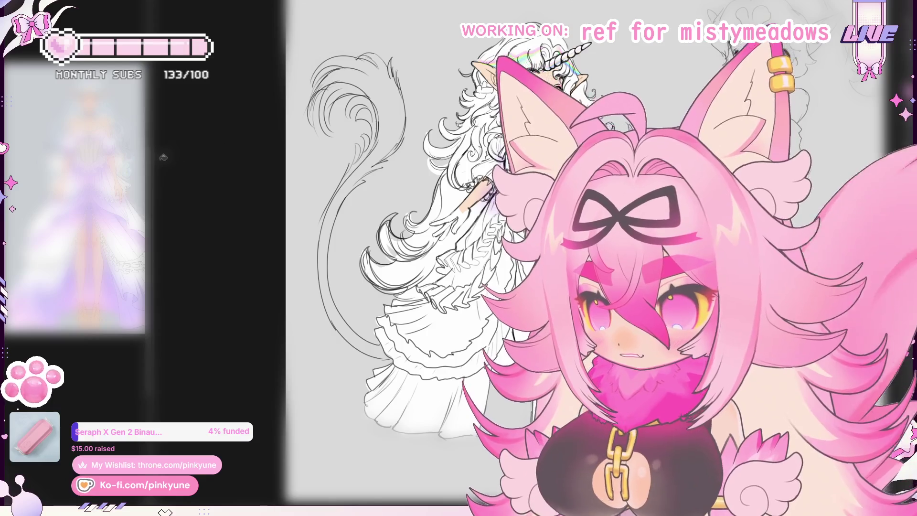
Widen the reference panel, then zoom and pan the canvas to frame the gown's skirt and legs
{"action": "left_click_drag", "start_coordinate": [166, 157], "coordinate": [240, 157]}
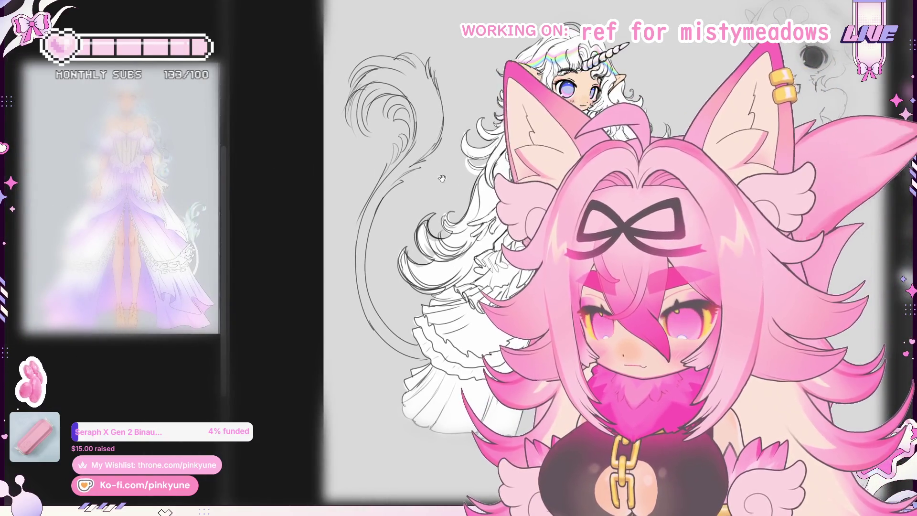
{"action": "scroll", "coordinate": [433, 178], "scroll_direction": "down", "scroll_amount": 3}
{"action": "left_click_drag", "start_coordinate": [483, 242], "coordinate": [499, 271]}
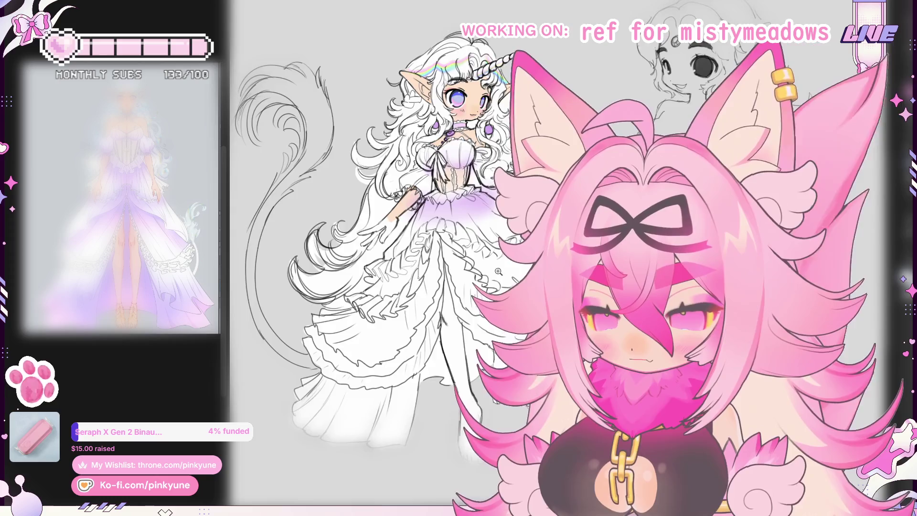
{"action": "scroll", "coordinate": [499, 271], "scroll_direction": "up", "scroll_amount": 3}
{"action": "left_click_drag", "start_coordinate": [452, 275], "coordinate": [381, 111]}
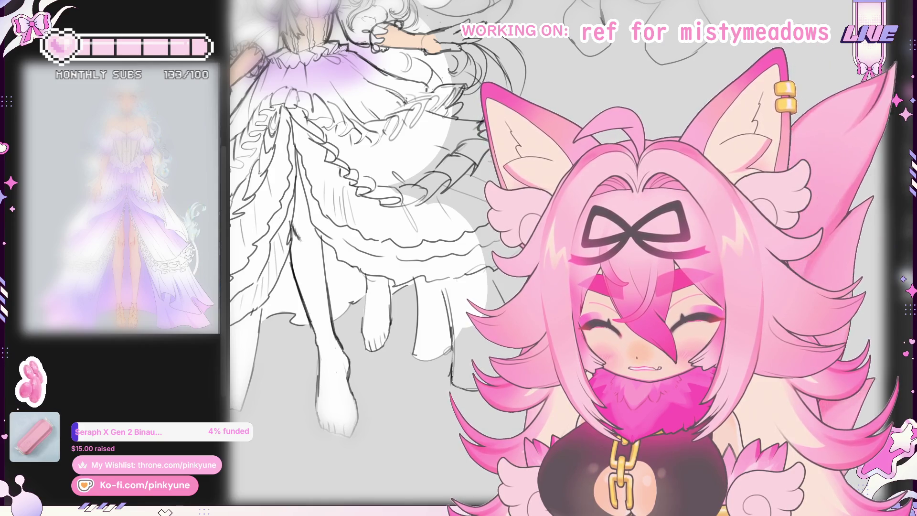
{"action": "mouse_move", "coordinate": [514, 280]}
{"action": "left_mouse_down"}
{"action": "mouse_move", "coordinate": [460, 275]}
{"action": "mouse_move", "coordinate": [453, 289]}
{"action": "left_mouse_up"}
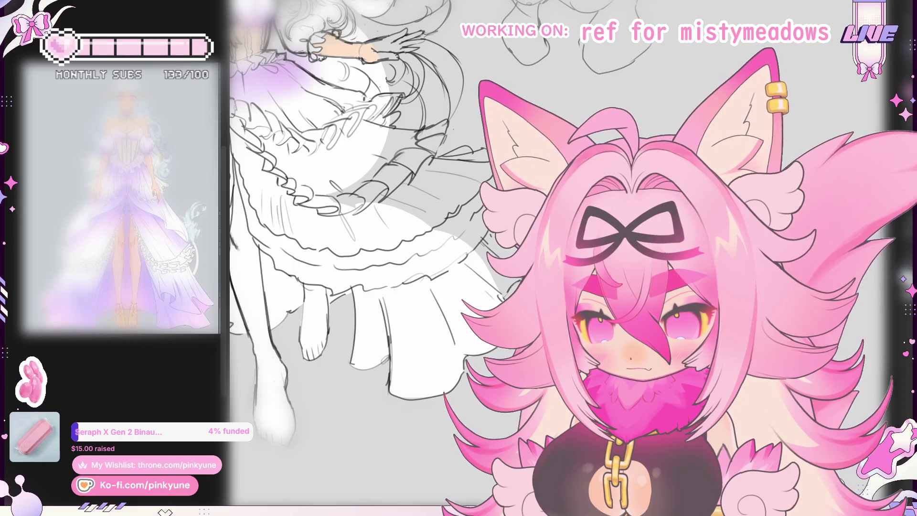
{"action": "key", "text": "ctrl+plus"}
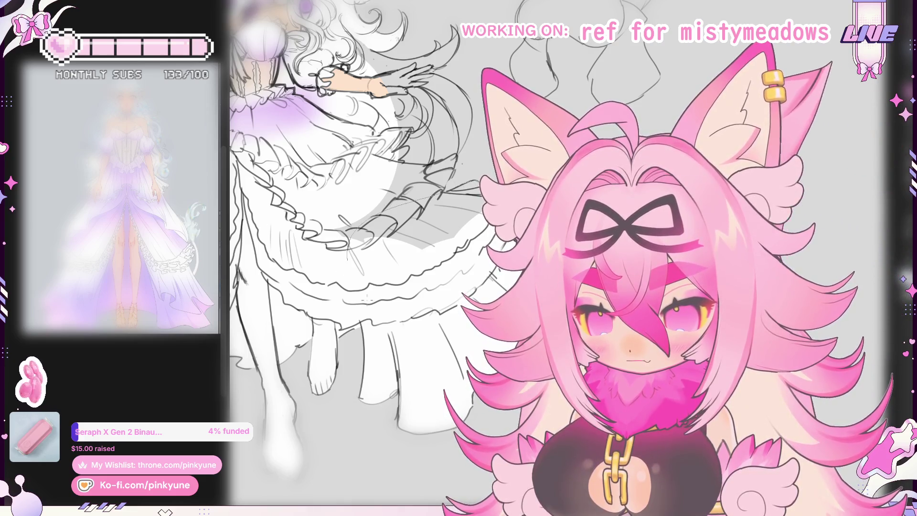
{"action": "left_click_drag", "start_coordinate": [357, 297], "coordinate": [421, 300]}
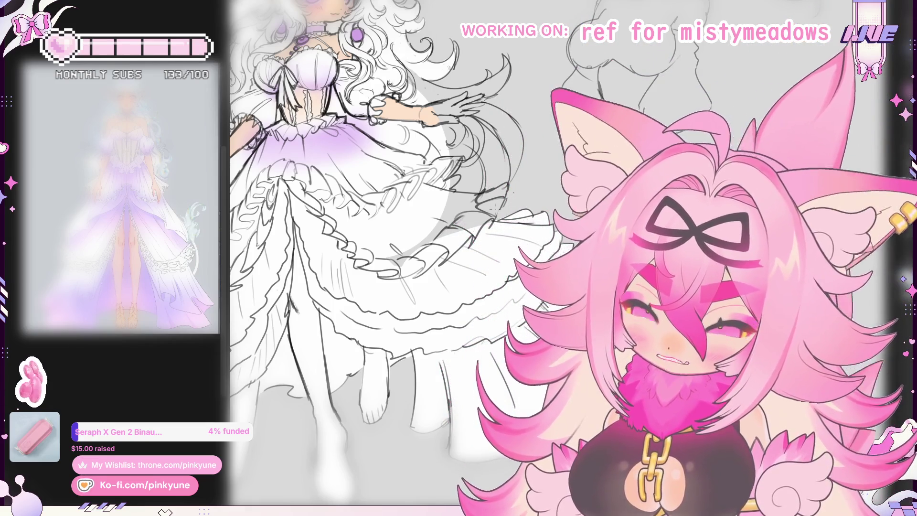
{"action": "scroll", "coordinate": [344, 257], "scroll_direction": "up", "scroll_amount": 2}
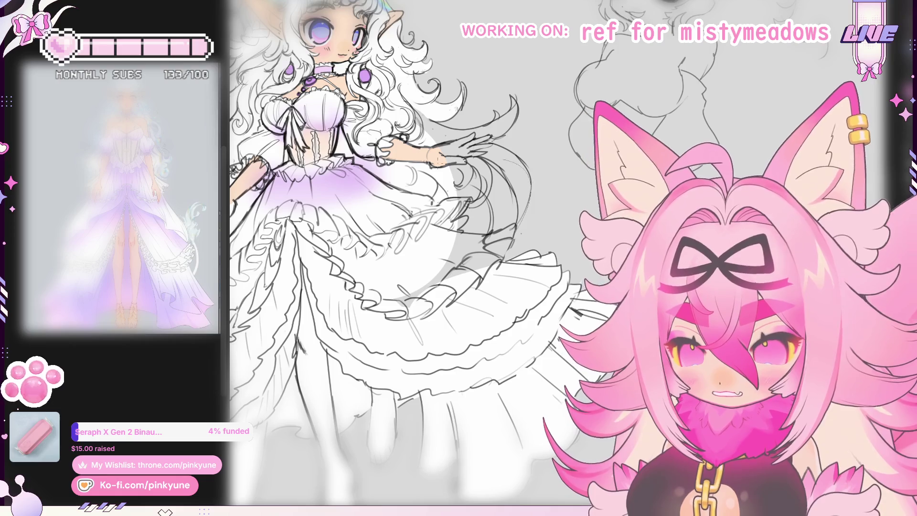
Paint white over the hair sketch lines and grey skirt shading, undoing the stray arm stroke
{"action": "left_click_drag", "start_coordinate": [516, 165], "coordinate": [501, 227]}
{"action": "left_click_drag", "start_coordinate": [416, 258], "coordinate": [473, 217]}
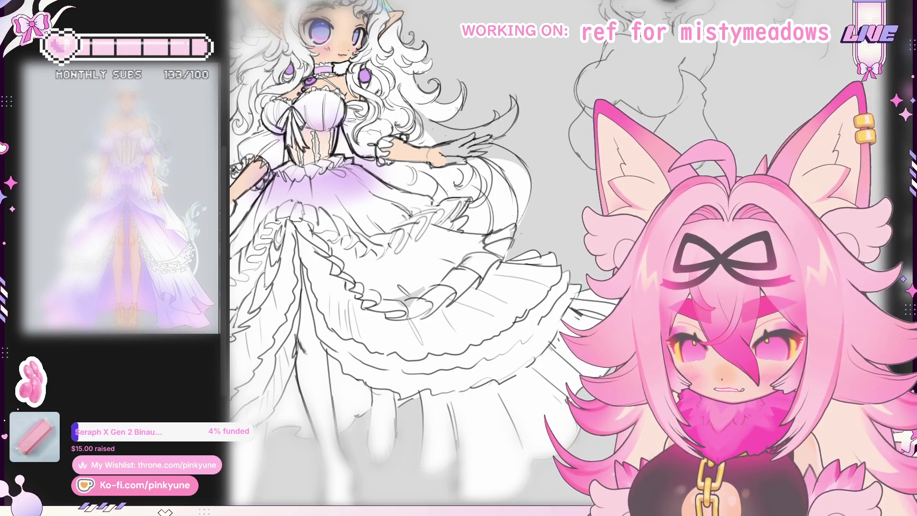
{"action": "mouse_move", "coordinate": [421, 251]}
{"action": "left_mouse_down"}
{"action": "mouse_move", "coordinate": [459, 306]}
{"action": "mouse_move", "coordinate": [463, 355]}
{"action": "mouse_move", "coordinate": [406, 361]}
{"action": "left_mouse_up"}
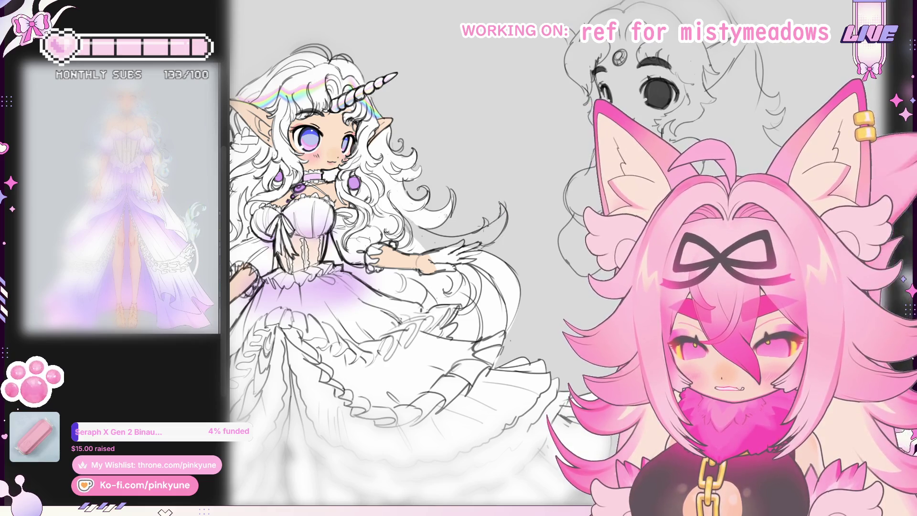
{"action": "left_click_drag", "start_coordinate": [491, 228], "coordinate": [507, 214]}
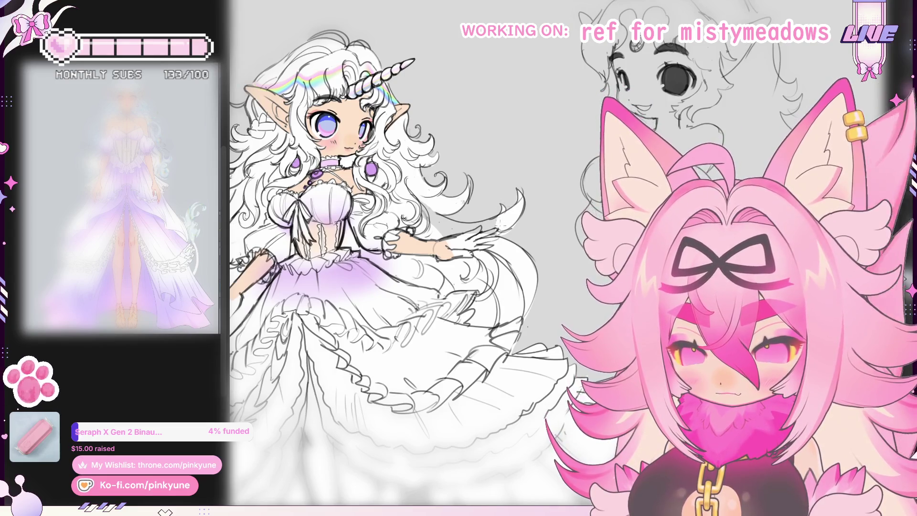
{"action": "left_click_drag", "start_coordinate": [392, 258], "coordinate": [404, 240]}
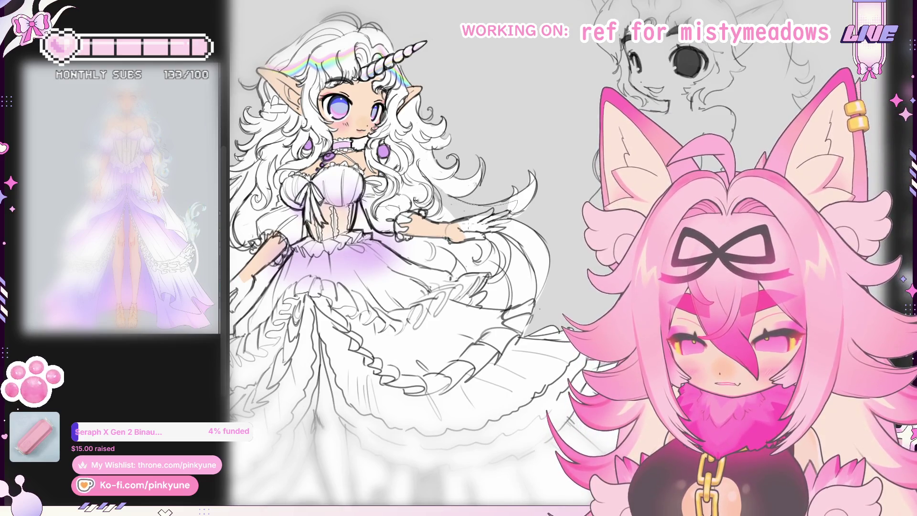
{"action": "key", "text": "ctrl+z"}
Pan and rotate the canvas so the figure stands upright
{"action": "left_click_drag", "start_coordinate": [391, 258], "coordinate": [390, 240]}
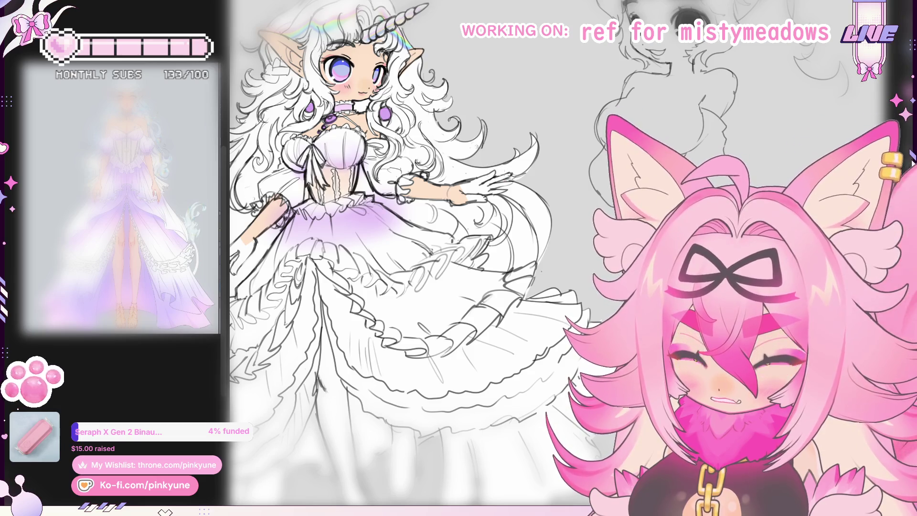
{"action": "left_click_drag", "start_coordinate": [392, 258], "coordinate": [380, 253]}
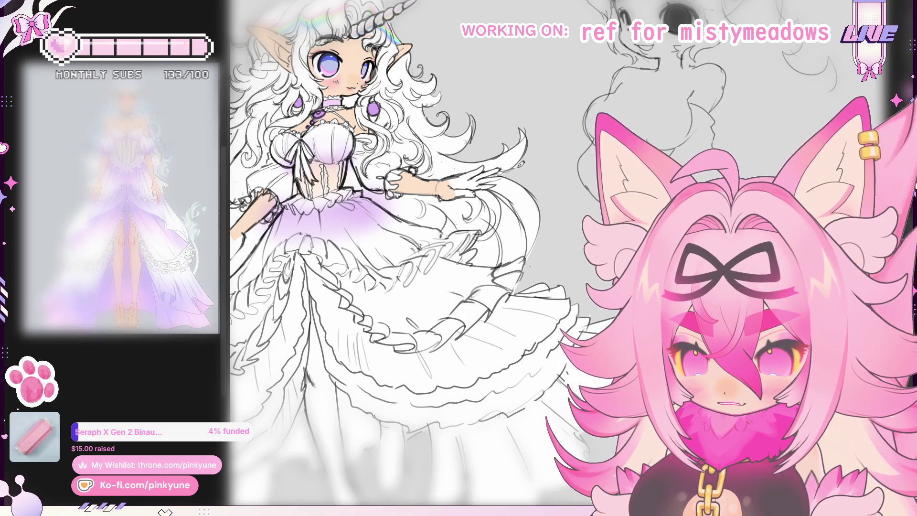
{"action": "scroll", "coordinate": [521, 167], "scroll_direction": "up", "scroll_amount": 2}
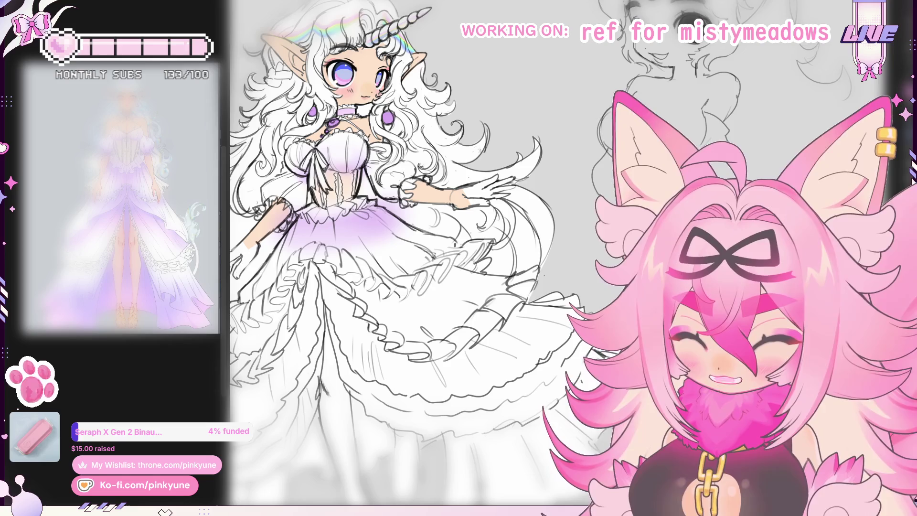
{"action": "left_click_drag", "start_coordinate": [470, 236], "coordinate": [430, 199]}
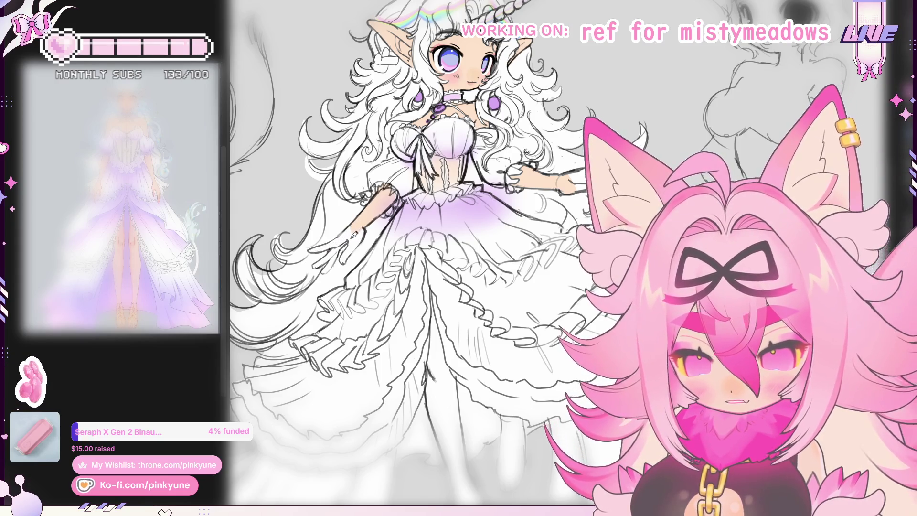
{"action": "left_click_drag", "start_coordinate": [356, 230], "coordinate": [354, 243]}
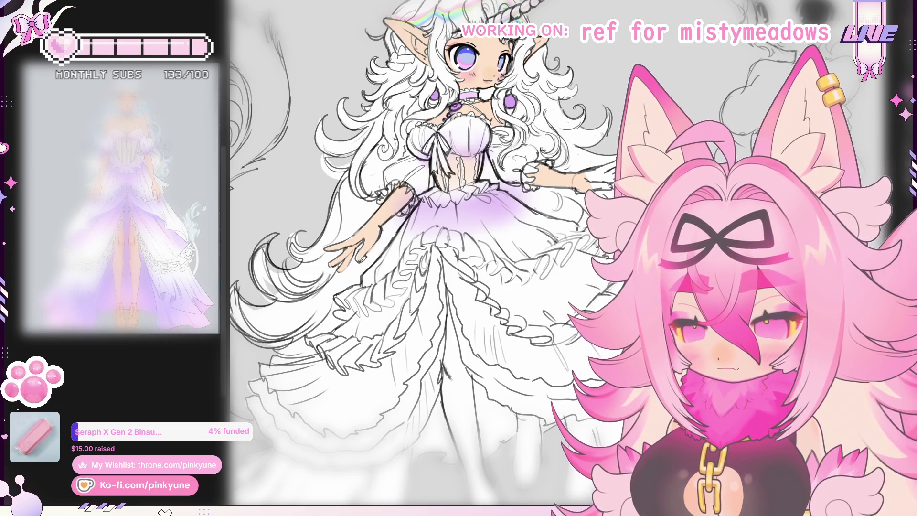
{"action": "scroll", "coordinate": [415, 217], "scroll_direction": "right", "scroll_amount": 4}
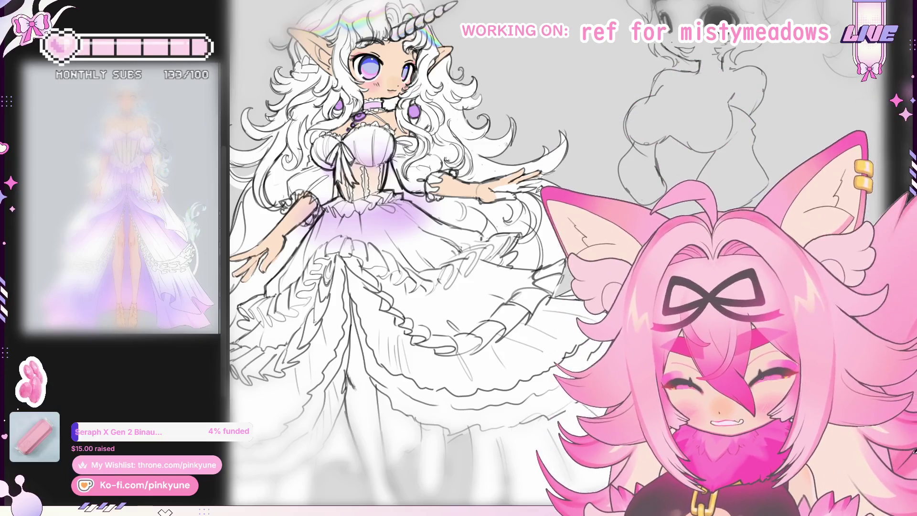
{"action": "scroll", "coordinate": [510, 187], "scroll_direction": "up", "scroll_amount": 3}
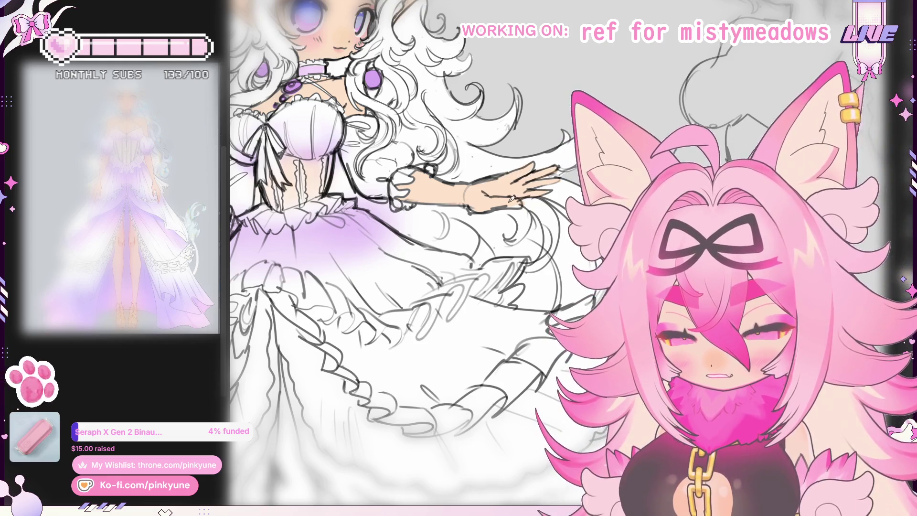
{"action": "scroll", "coordinate": [520, 203], "scroll_direction": "down", "scroll_amount": 6}
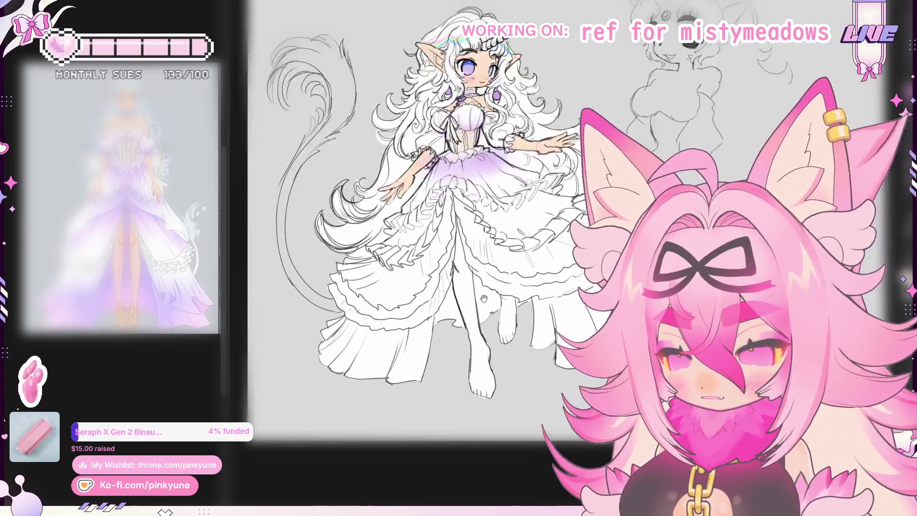
Fill the front leg and back foot with peach skin colour, undoing the fill that spilled onto the dress
{"action": "scroll", "coordinate": [428, 233], "scroll_direction": "up", "scroll_amount": 3}
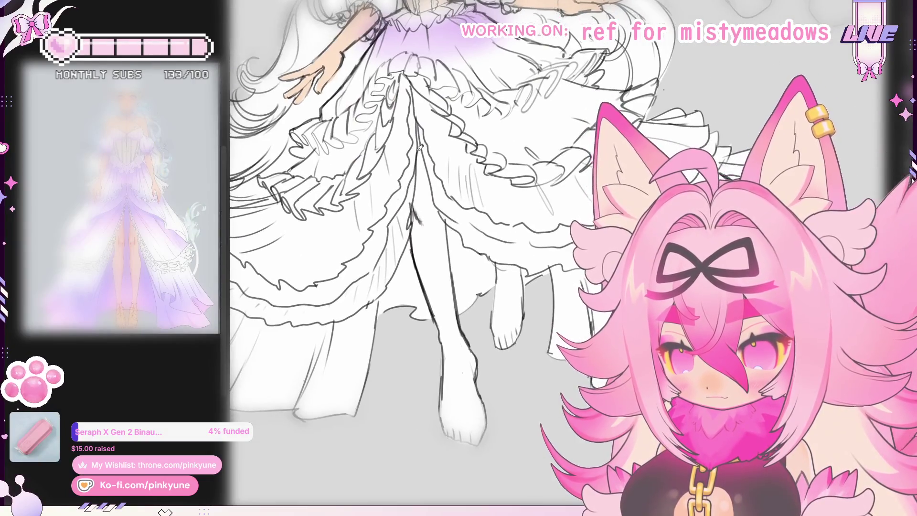
{"action": "left_click", "coordinate": [484, 296]}
{"action": "key", "text": "ctrl+z"}
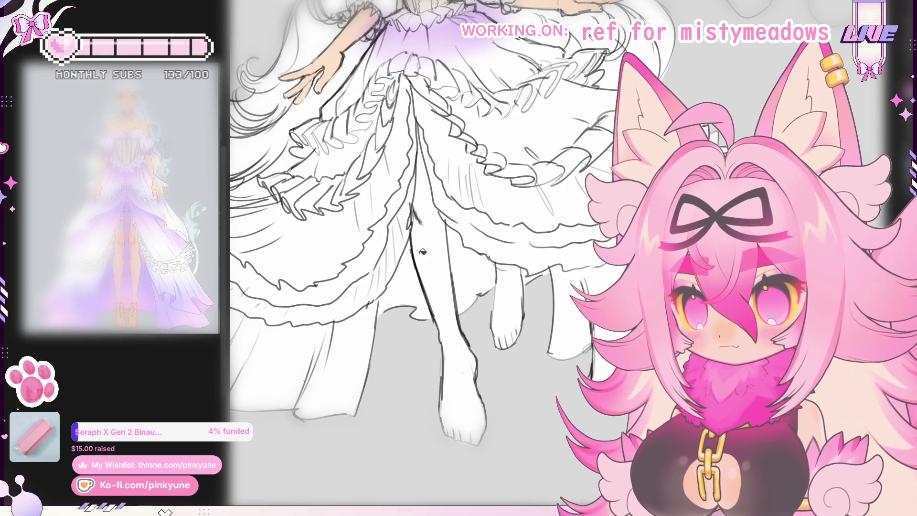
{"action": "left_click", "coordinate": [428, 245]}
{"action": "left_click", "coordinate": [513, 287]}
{"action": "left_click_drag", "start_coordinate": [514, 286], "coordinate": [493, 283]}
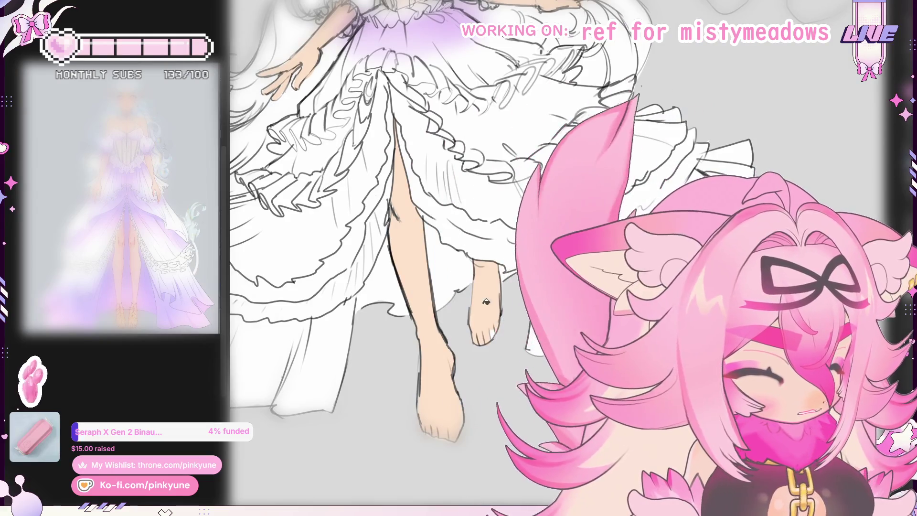
{"action": "left_click_drag", "start_coordinate": [494, 329], "coordinate": [451, 343]}
{"action": "scroll", "coordinate": [439, 302], "scroll_direction": "up", "scroll_amount": 5}
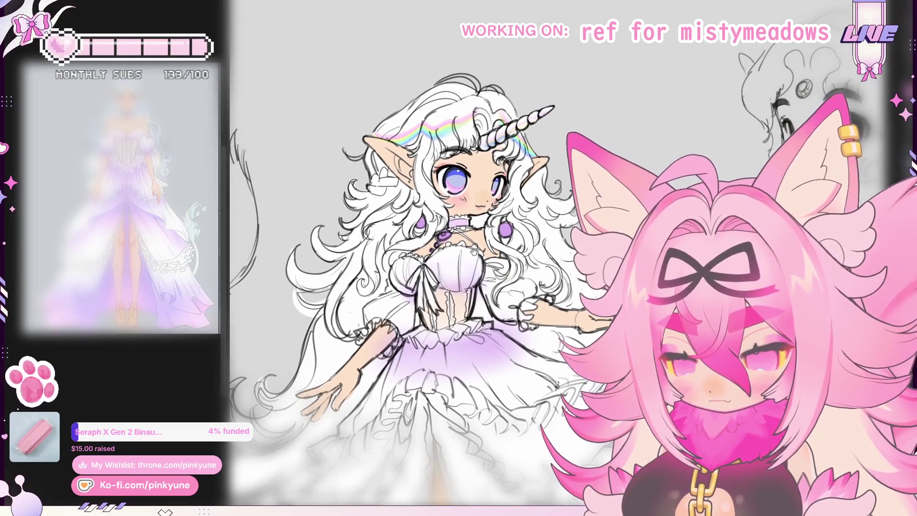
{"action": "scroll", "coordinate": [461, 246], "scroll_direction": "up", "scroll_amount": 3}
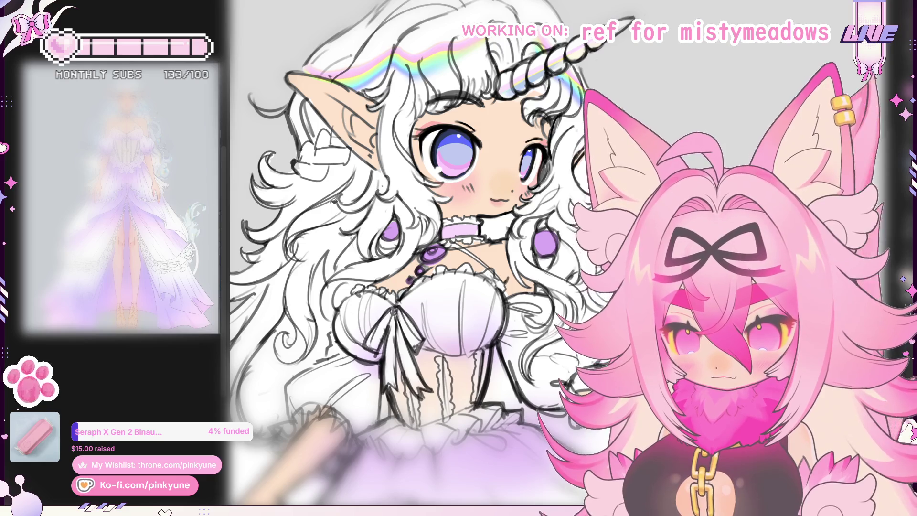
{"action": "scroll", "coordinate": [468, 165], "scroll_direction": "down", "scroll_amount": 5}
{"action": "mouse_move", "coordinate": [527, 248]}
{"action": "left_mouse_down"}
{"action": "mouse_move", "coordinate": [483, 202]}
{"action": "mouse_move", "coordinate": [478, 219]}
{"action": "left_mouse_up"}
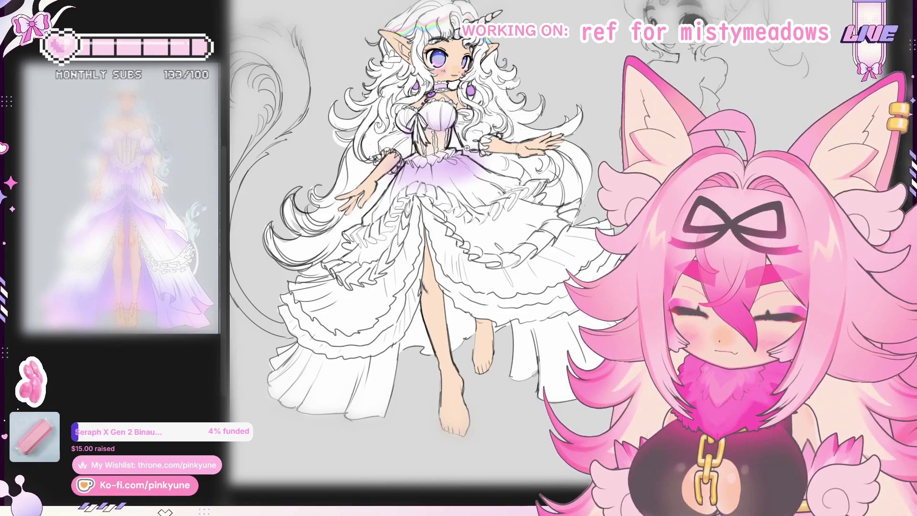
Airbrush lilac shading onto both puff sleeves, redoing the left sleeve's stroke
{"action": "scroll", "coordinate": [469, 150], "scroll_direction": "up", "scroll_amount": 3}
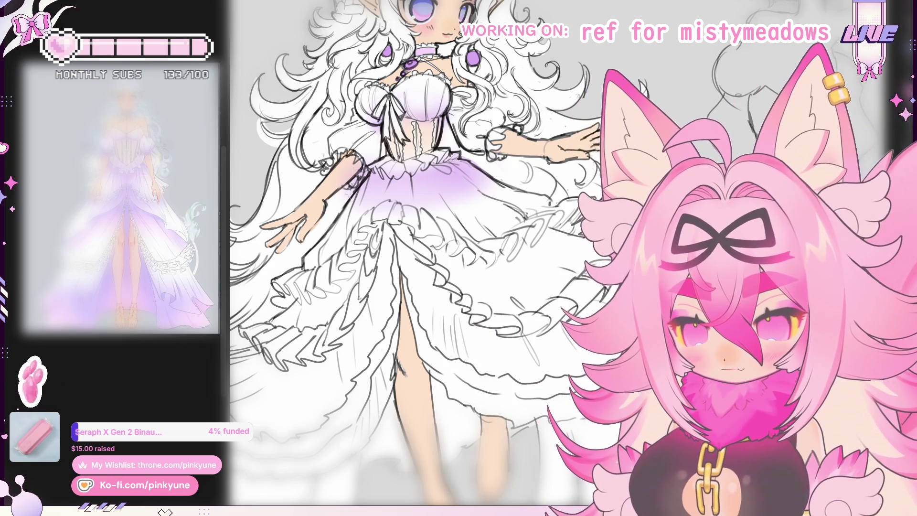
{"action": "left_click_drag", "start_coordinate": [384, 180], "coordinate": [392, 203]}
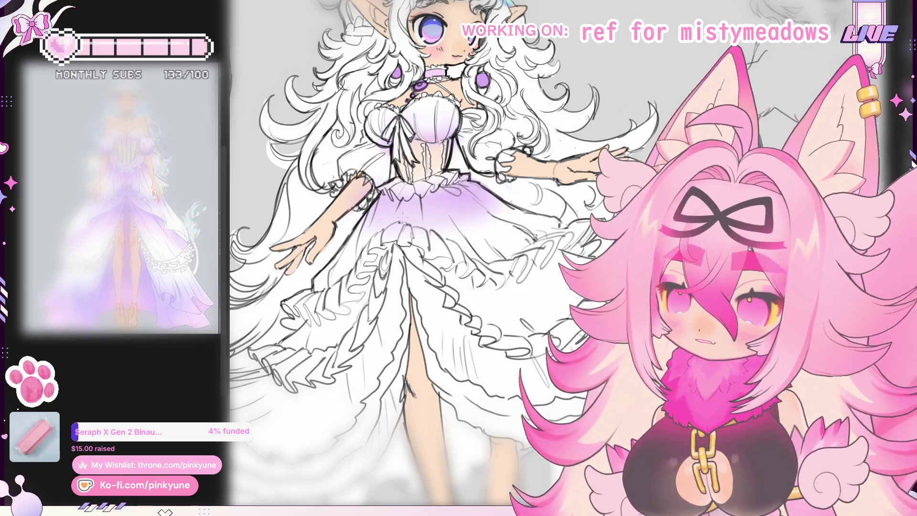
{"action": "left_click_drag", "start_coordinate": [402, 218], "coordinate": [403, 242]}
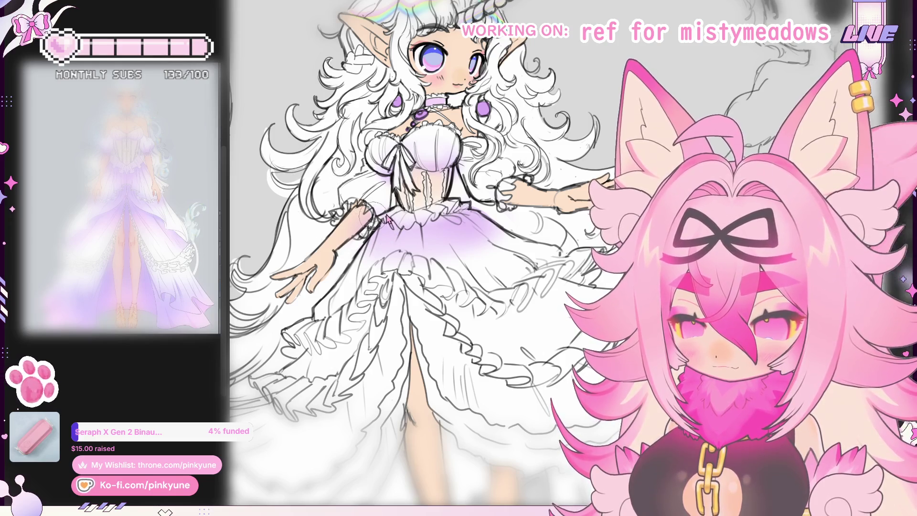
{"action": "left_click_drag", "start_coordinate": [346, 193], "coordinate": [395, 211]}
{"action": "key", "text": "ctrl+z"}
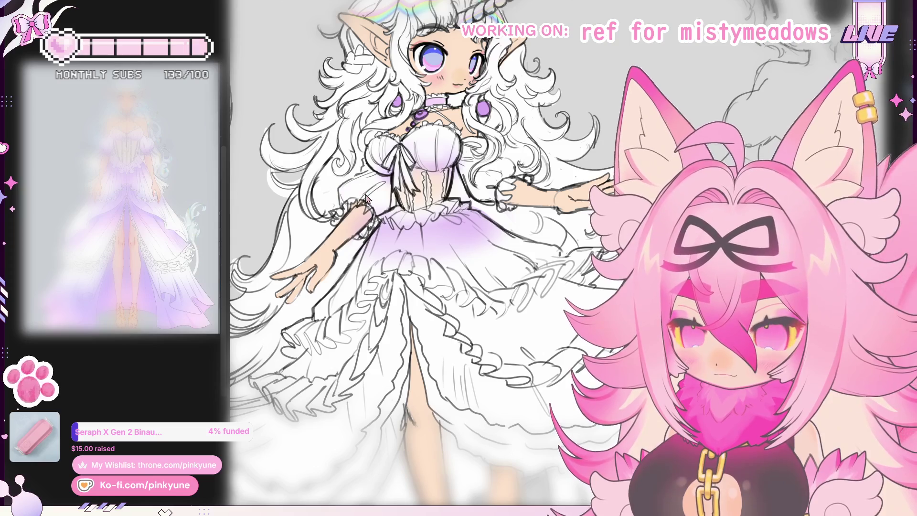
{"action": "left_click_drag", "start_coordinate": [347, 190], "coordinate": [389, 210]}
{"action": "mouse_move", "coordinate": [492, 193]}
{"action": "left_mouse_down"}
{"action": "mouse_move", "coordinate": [513, 163]}
{"action": "mouse_move", "coordinate": [479, 173]}
{"action": "left_mouse_up"}
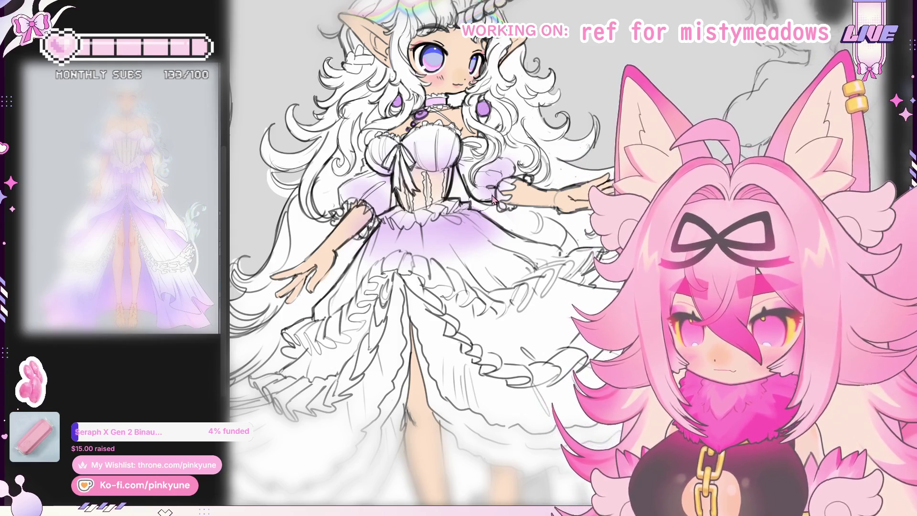
{"action": "left_click_drag", "start_coordinate": [492, 194], "coordinate": [504, 179]}
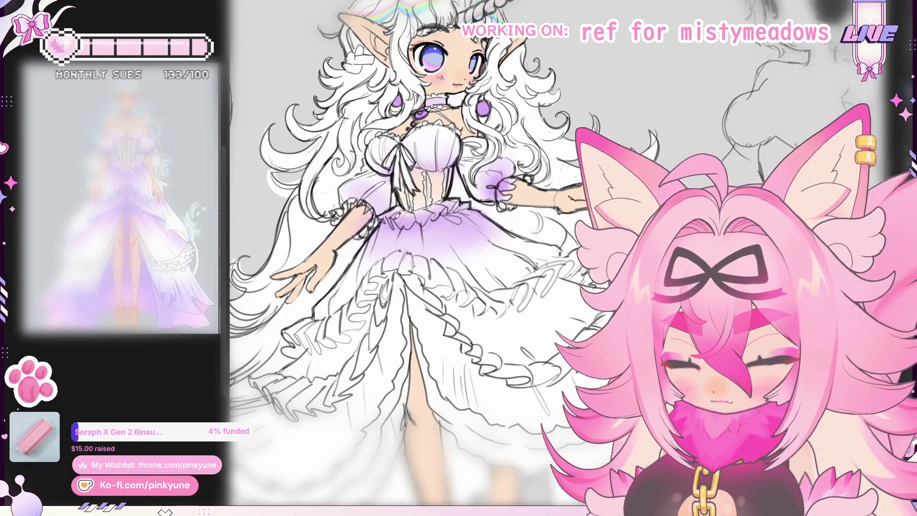
Build up blue-purple airbrush shadow along the skirt waistline
{"action": "left_click_drag", "start_coordinate": [382, 236], "coordinate": [433, 224]}
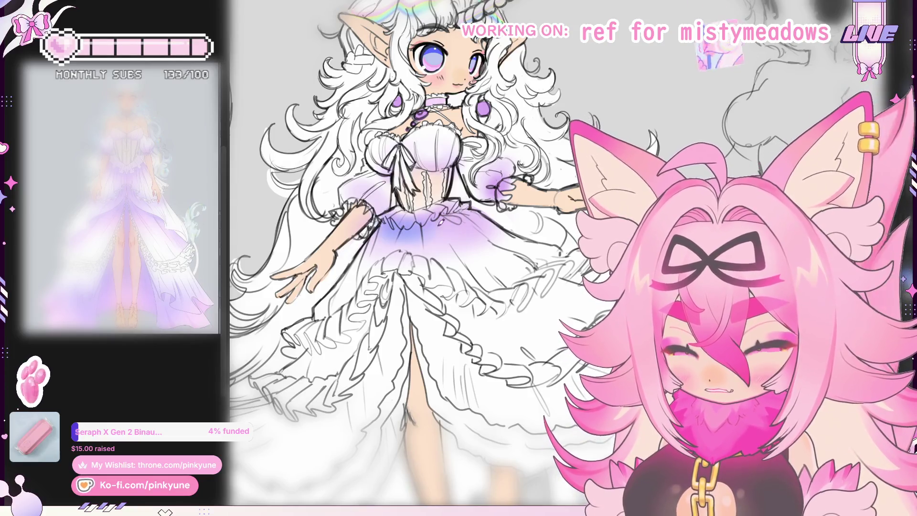
{"action": "left_click_drag", "start_coordinate": [373, 239], "coordinate": [442, 224]}
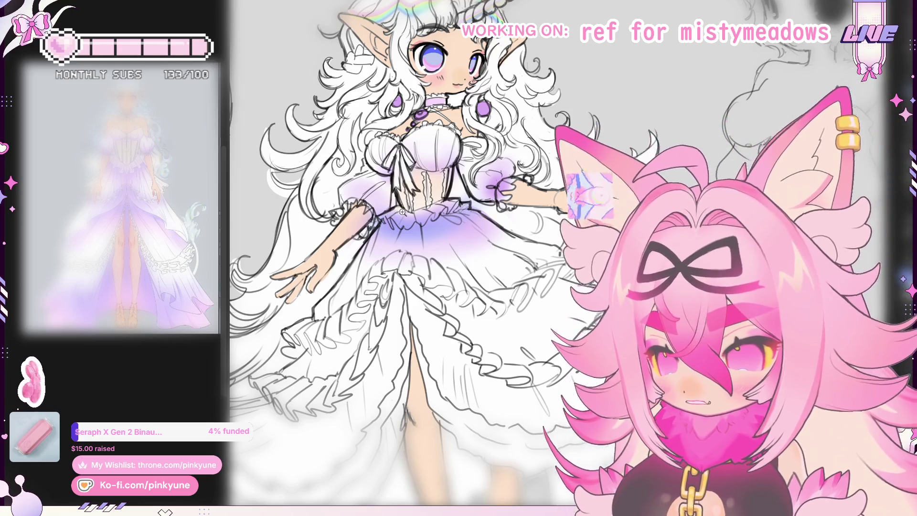
{"action": "scroll", "coordinate": [403, 212], "scroll_direction": "up", "scroll_amount": 3}
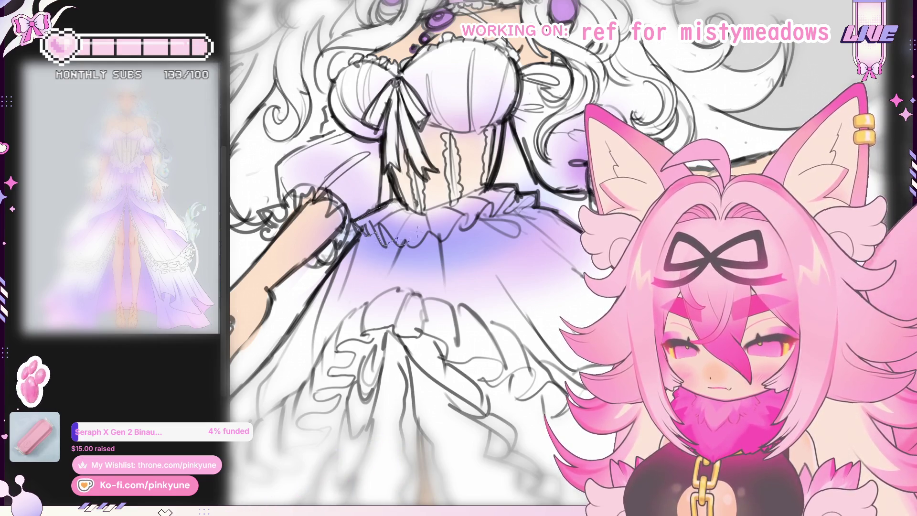
Undo the two stray wavy strokes along the skirt waistline
{"action": "key", "text": "ctrl+z"}
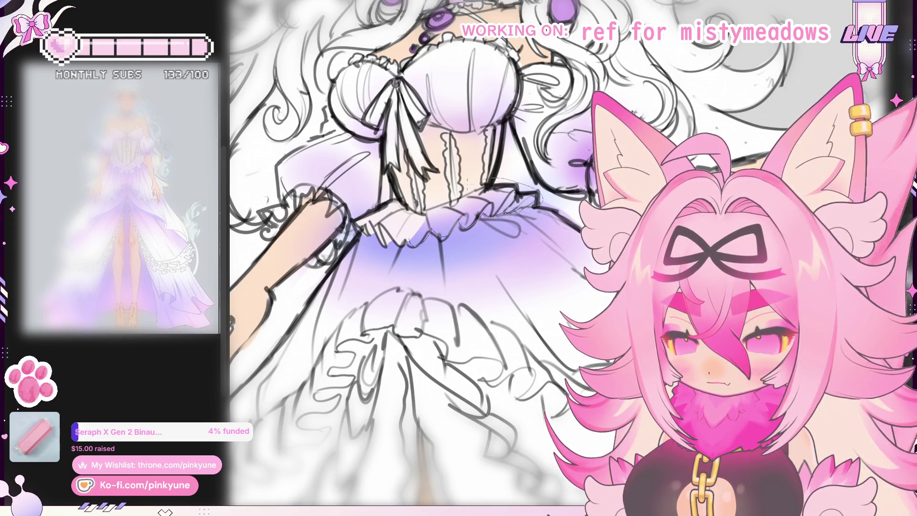
{"action": "key", "text": "ctrl+z"}
{"action": "scroll", "coordinate": [429, 258], "scroll_direction": "down", "scroll_amount": 5}
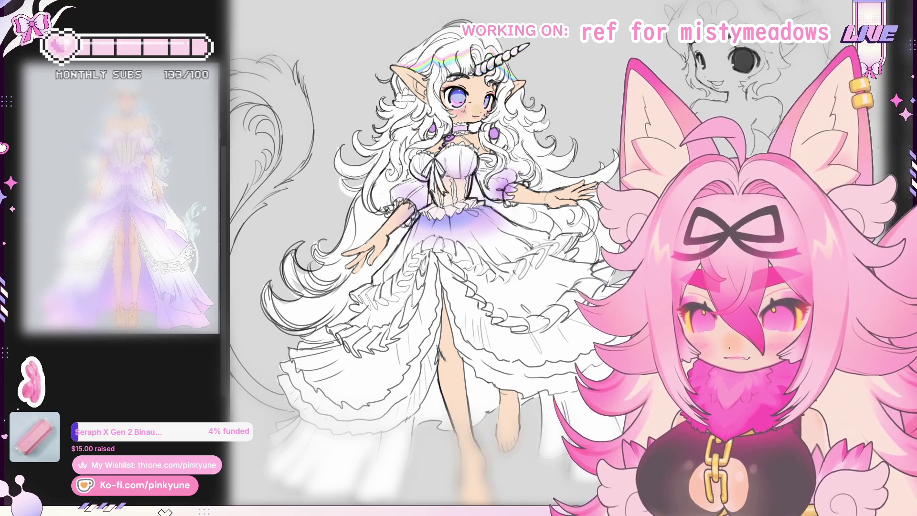
{"action": "scroll", "coordinate": [468, 213], "scroll_direction": "up", "scroll_amount": 2}
{"action": "scroll", "coordinate": [468, 213], "scroll_direction": "up", "scroll_amount": 2}
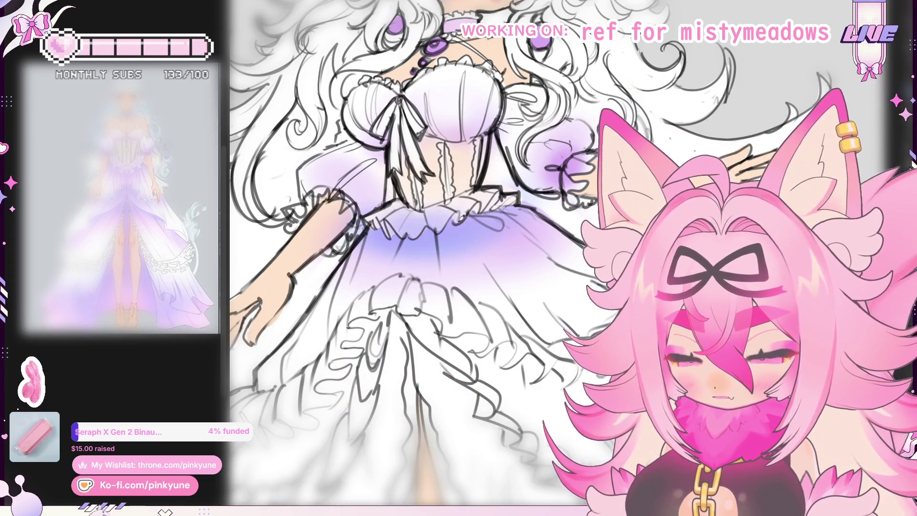
{"action": "scroll", "coordinate": [458, 239], "scroll_direction": "down", "scroll_amount": 3}
Recenter the view on the head and add more purple shading to the right puff sleeve
{"action": "left_click_drag", "start_coordinate": [463, 242], "coordinate": [459, 241]}
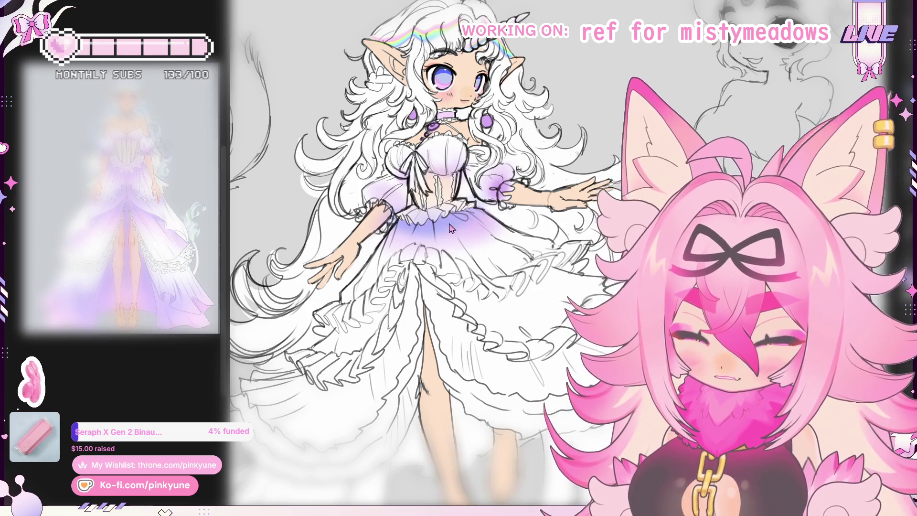
{"action": "left_click_drag", "start_coordinate": [460, 224], "coordinate": [462, 211]}
{"action": "left_click_drag", "start_coordinate": [457, 248], "coordinate": [453, 225]}
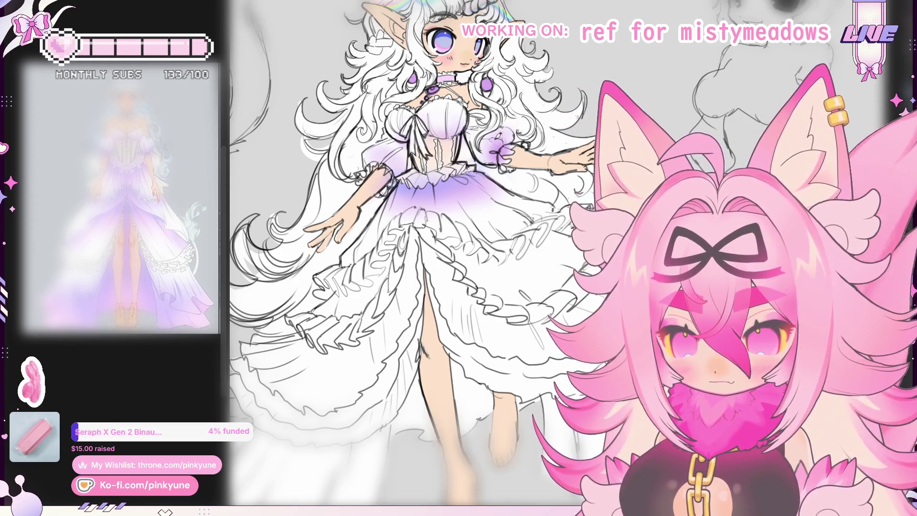
{"action": "mouse_move", "coordinate": [507, 143]}
{"action": "left_mouse_down"}
{"action": "mouse_move", "coordinate": [496, 160]}
{"action": "mouse_move", "coordinate": [501, 126]}
{"action": "mouse_move", "coordinate": [499, 165]}
{"action": "left_mouse_up"}
{"action": "left_click_drag", "start_coordinate": [506, 126], "coordinate": [485, 163]}
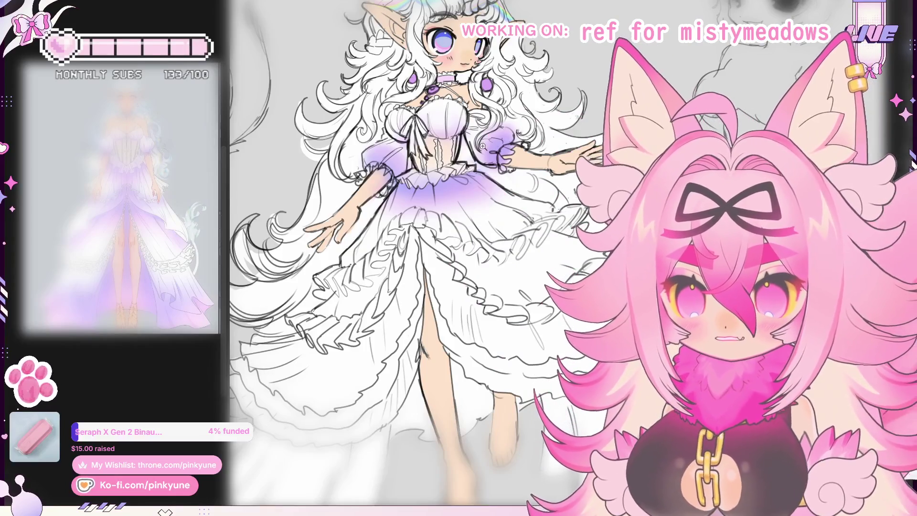
{"action": "scroll", "coordinate": [397, 253], "scroll_direction": "up", "scroll_amount": 3}
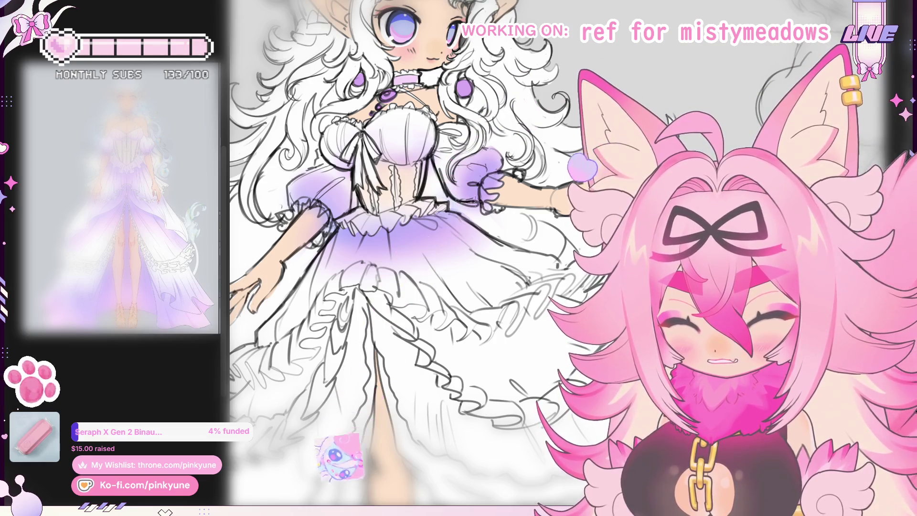
{"action": "scroll", "coordinate": [406, 257], "scroll_direction": "up", "scroll_amount": 1}
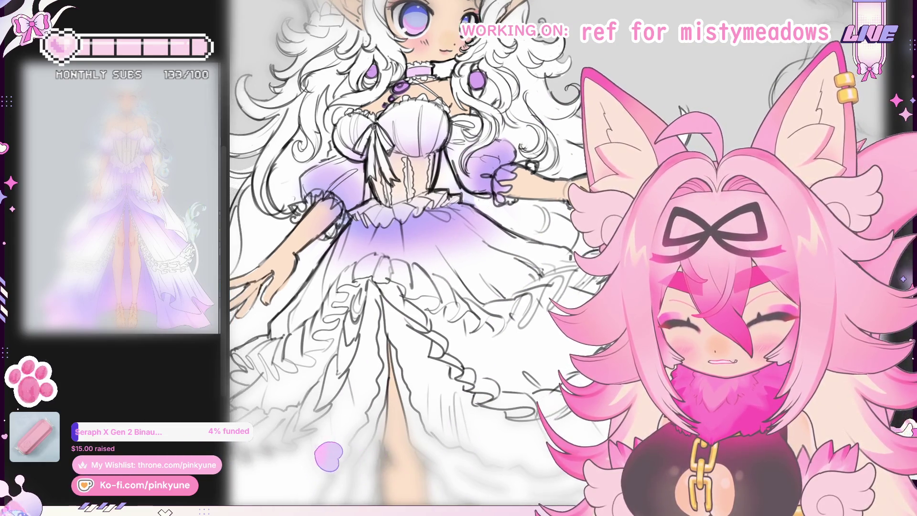
{"action": "left_click_drag", "start_coordinate": [450, 214], "coordinate": [522, 214]}
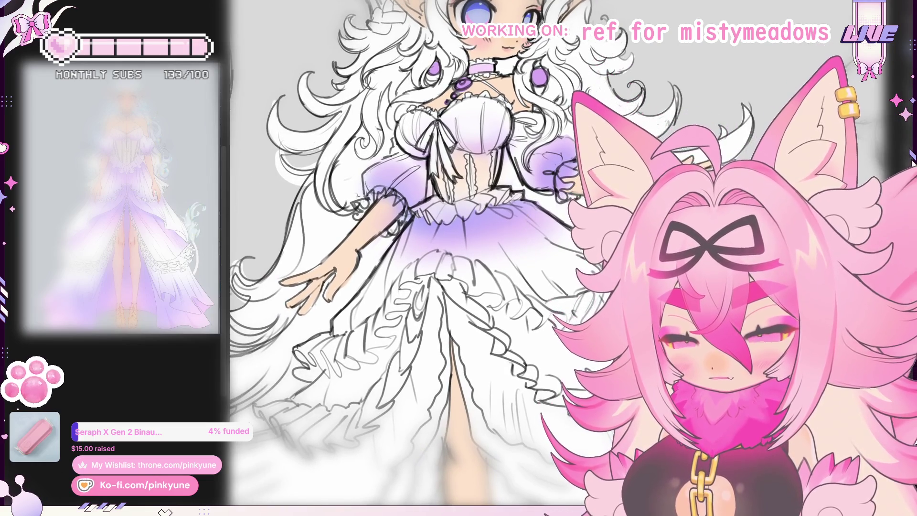
{"action": "mouse_move", "coordinate": [353, 191]}
{"action": "left_mouse_down"}
{"action": "mouse_move", "coordinate": [390, 234]}
{"action": "mouse_move", "coordinate": [377, 241]}
{"action": "left_mouse_up"}
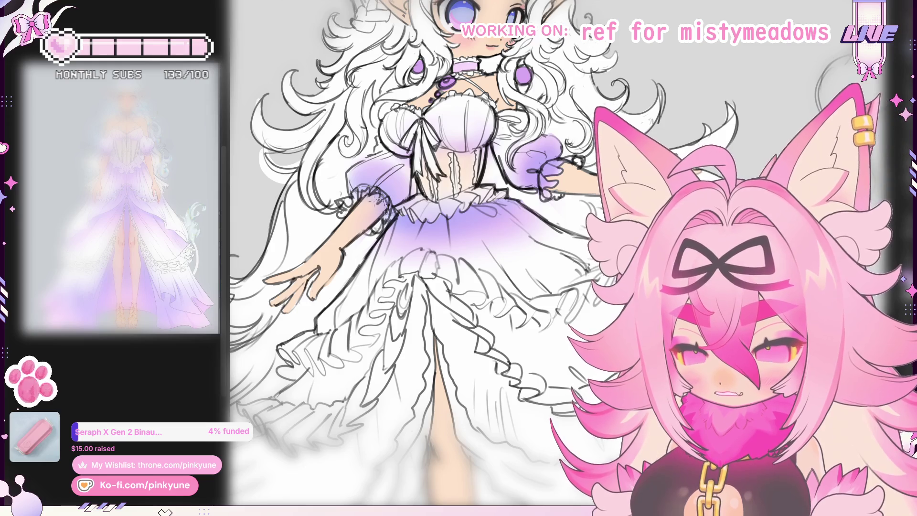
{"action": "left_click_drag", "start_coordinate": [370, 197], "coordinate": [318, 198]}
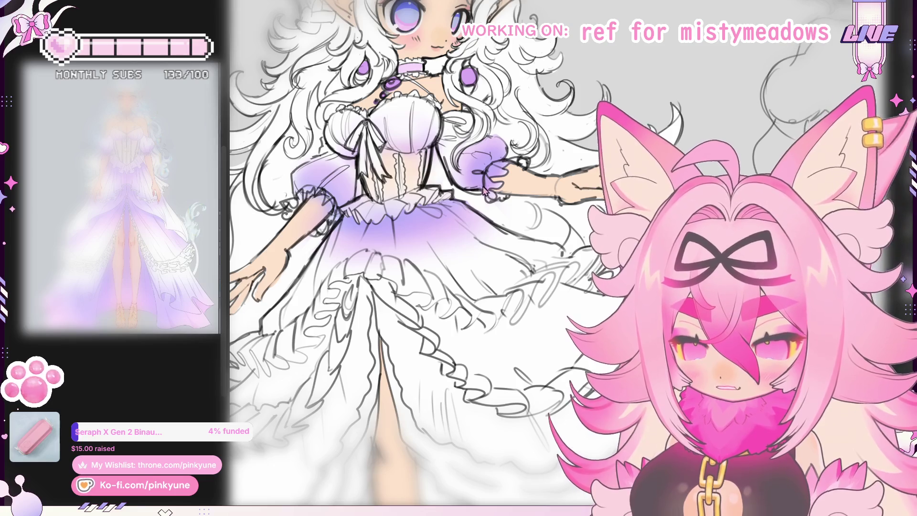
{"action": "scroll", "coordinate": [473, 193], "scroll_direction": "down", "scroll_amount": 2}
{"action": "scroll", "coordinate": [352, 196], "scroll_direction": "up", "scroll_amount": 3}
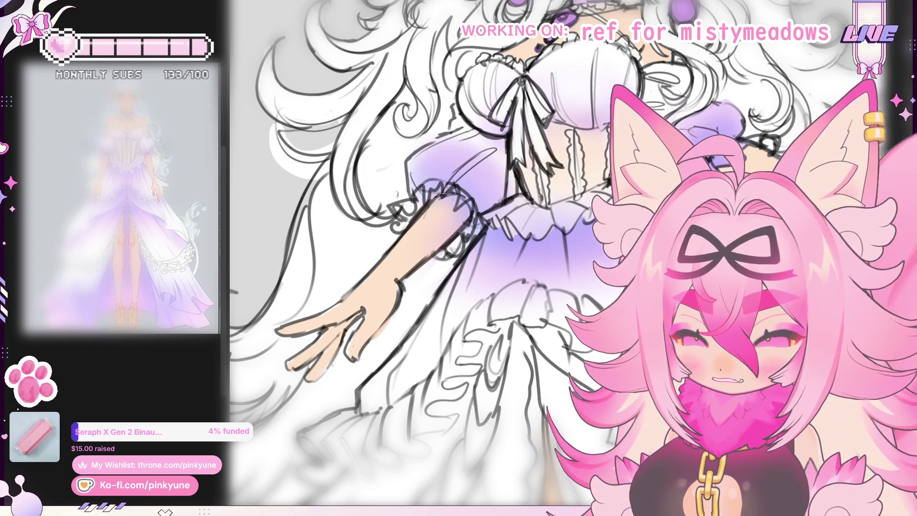
{"action": "scroll", "coordinate": [449, 206], "scroll_direction": "down", "scroll_amount": 5}
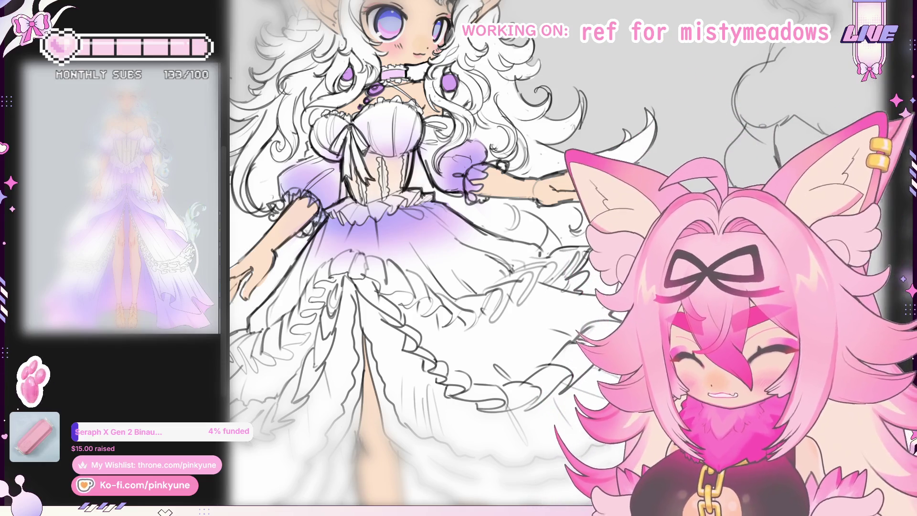
{"action": "scroll", "coordinate": [406, 258], "scroll_direction": "left", "scroll_amount": 2}
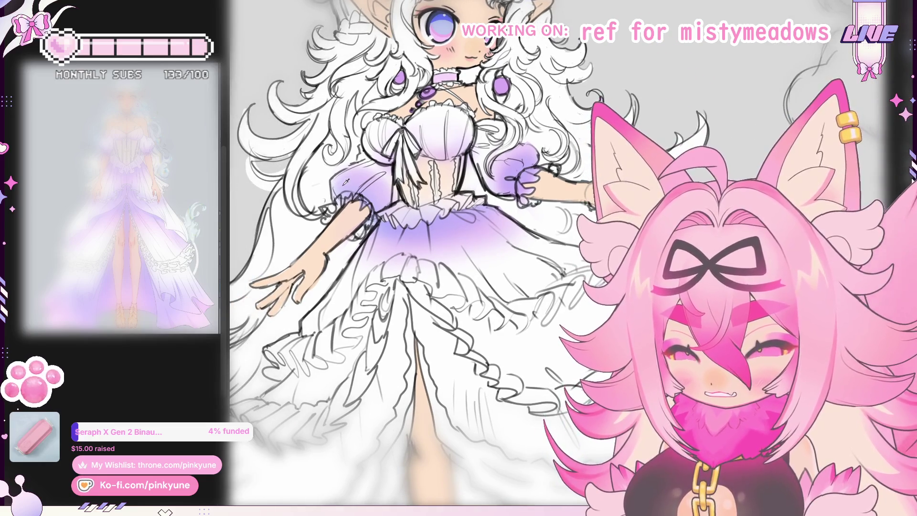
{"action": "left_click_drag", "start_coordinate": [386, 218], "coordinate": [308, 224]}
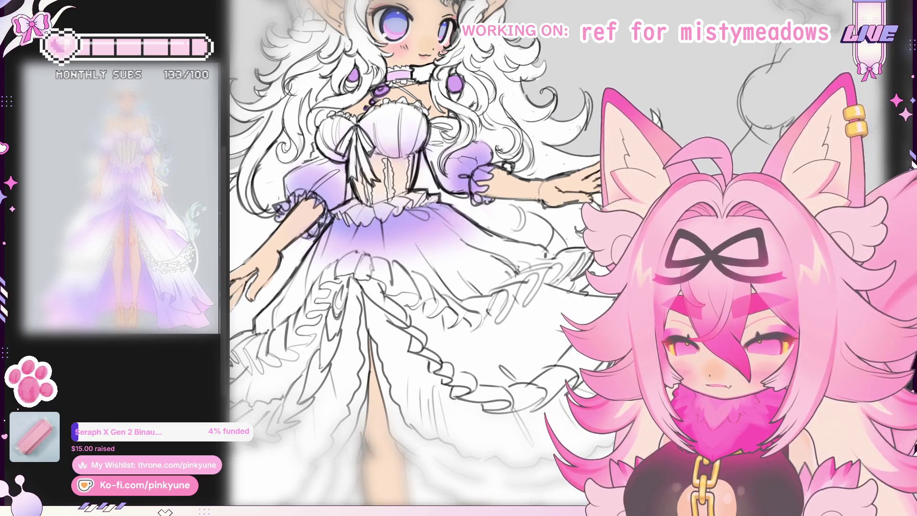
{"action": "scroll", "coordinate": [503, 171], "scroll_direction": "down", "scroll_amount": 1}
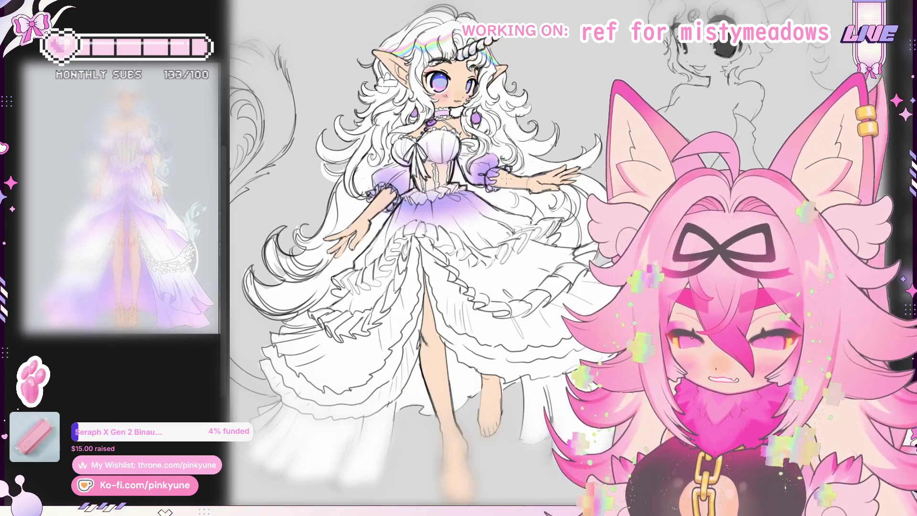
{"action": "left_click_drag", "start_coordinate": [506, 192], "coordinate": [497, 194]}
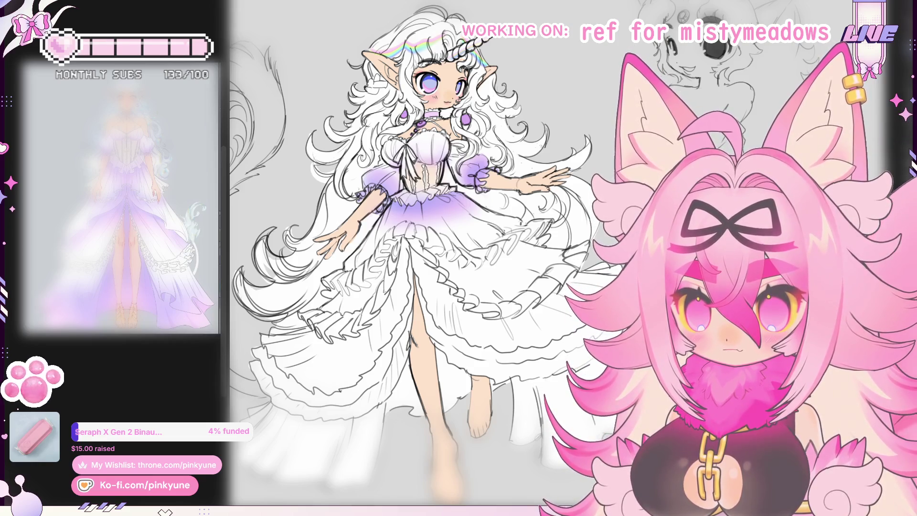
{"action": "scroll", "coordinate": [425, 227], "scroll_direction": "up", "scroll_amount": 5}
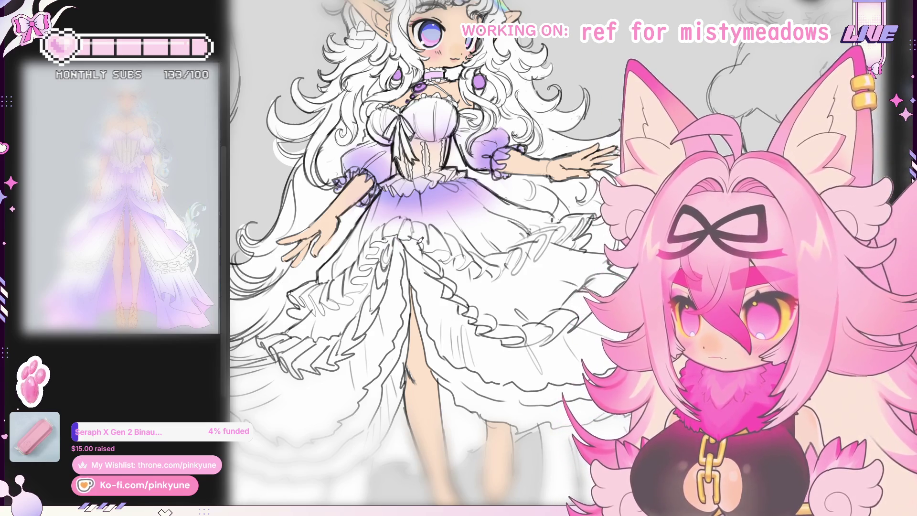
Brush lilac shading across the left, middle and upper tiers of the ruffled skirt
{"action": "mouse_move", "coordinate": [406, 268]}
{"action": "left_mouse_down"}
{"action": "mouse_move", "coordinate": [420, 265]}
{"action": "mouse_move", "coordinate": [413, 238]}
{"action": "left_mouse_up"}
{"action": "scroll", "coordinate": [412, 269], "scroll_direction": "down", "scroll_amount": 2}
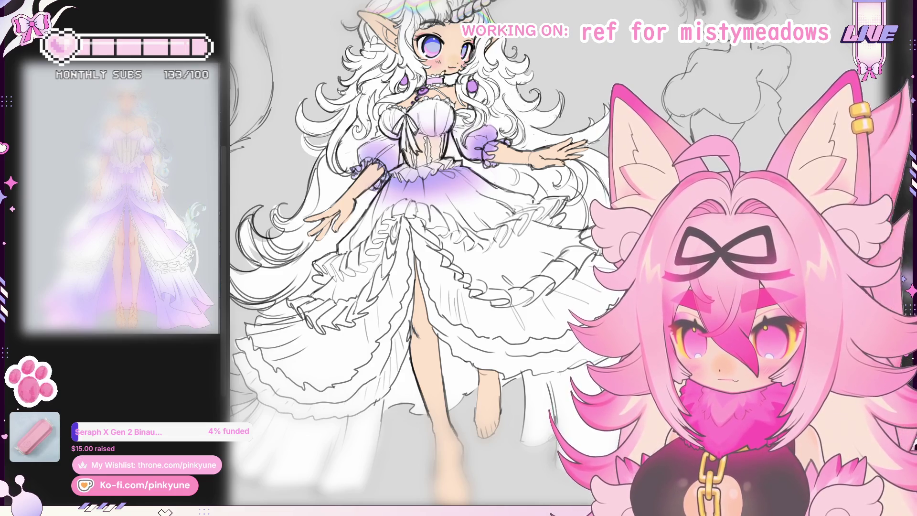
{"action": "scroll", "coordinate": [396, 235], "scroll_direction": "down", "scroll_amount": 3}
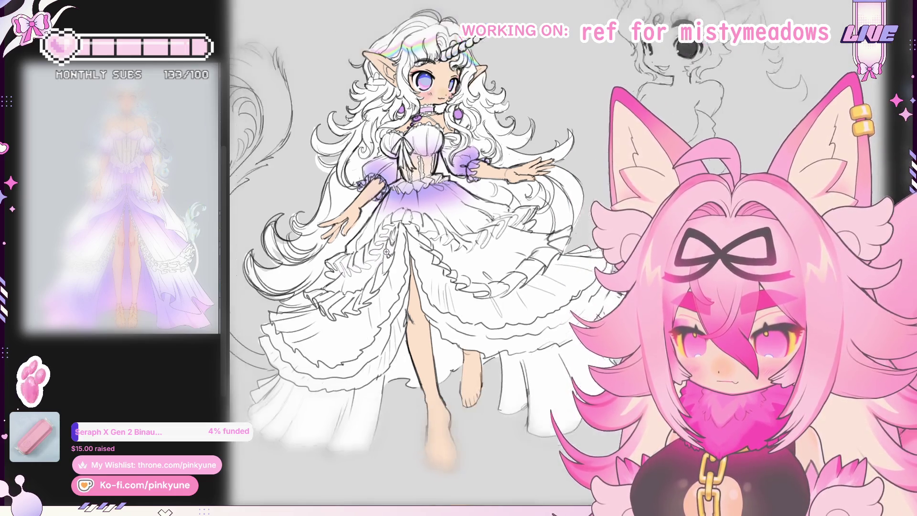
{"action": "mouse_move", "coordinate": [349, 253]}
{"action": "left_mouse_down"}
{"action": "mouse_move", "coordinate": [396, 229]}
{"action": "mouse_move", "coordinate": [391, 215]}
{"action": "mouse_move", "coordinate": [496, 220]}
{"action": "mouse_move", "coordinate": [528, 196]}
{"action": "mouse_move", "coordinate": [461, 244]}
{"action": "mouse_move", "coordinate": [420, 234]}
{"action": "mouse_move", "coordinate": [452, 210]}
{"action": "left_mouse_up"}
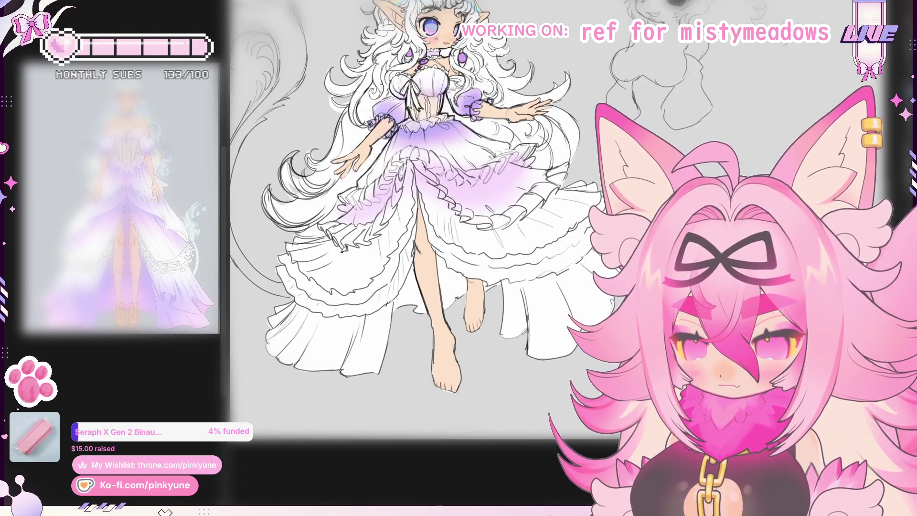
{"action": "left_click_drag", "start_coordinate": [334, 241], "coordinate": [396, 227]}
{"action": "mouse_move", "coordinate": [423, 196]}
{"action": "left_mouse_down"}
{"action": "mouse_move", "coordinate": [472, 234]}
{"action": "mouse_move", "coordinate": [547, 198]}
{"action": "left_mouse_up"}
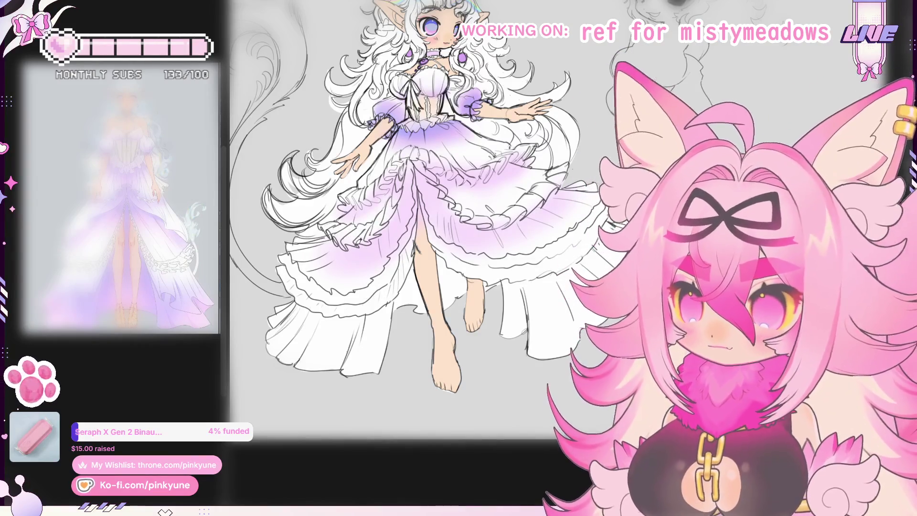
{"action": "left_click_drag", "start_coordinate": [470, 239], "coordinate": [465, 236]}
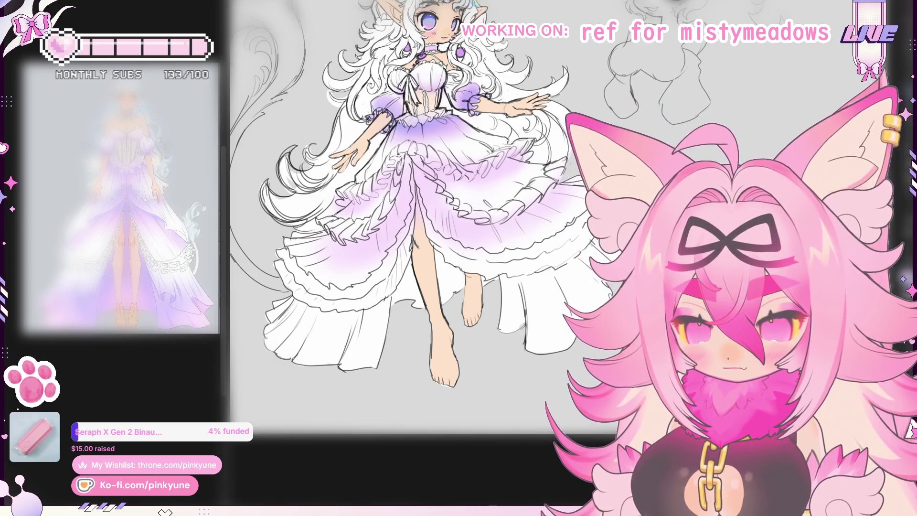
{"action": "left_click_drag", "start_coordinate": [326, 241], "coordinate": [389, 261]}
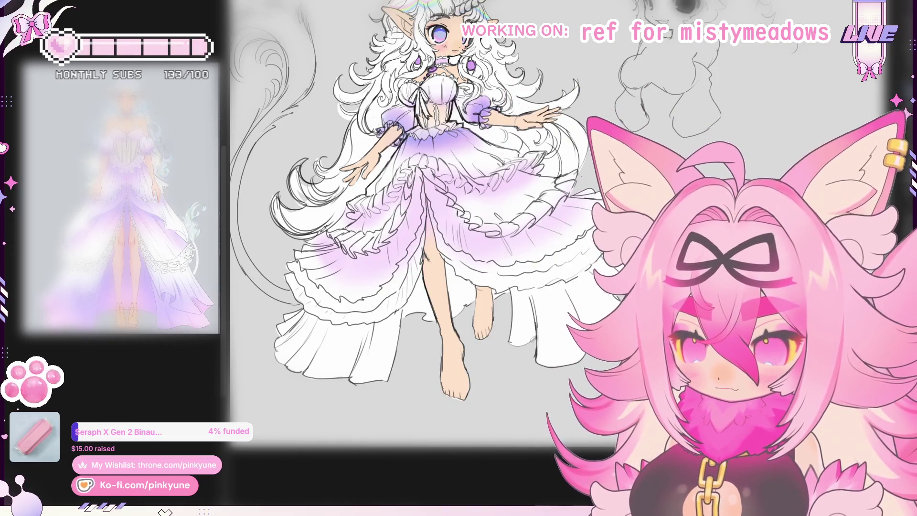
Shade the lower-left skirt ruffles purple after bringing the head into view
{"action": "mouse_move", "coordinate": [333, 211]}
{"action": "left_mouse_down"}
{"action": "mouse_move", "coordinate": [338, 227]}
{"action": "mouse_move", "coordinate": [381, 241]}
{"action": "left_mouse_up"}
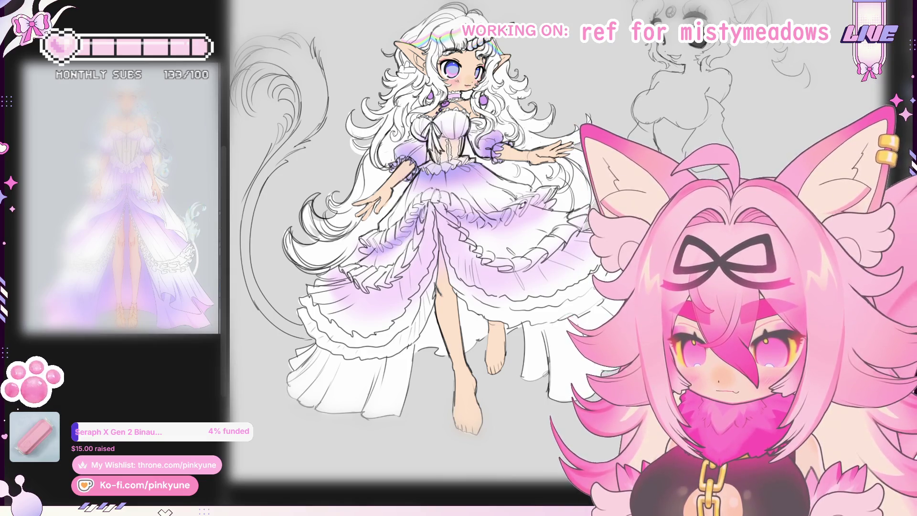
{"action": "mouse_move", "coordinate": [337, 277]}
{"action": "left_mouse_down"}
{"action": "mouse_move", "coordinate": [377, 296]}
{"action": "mouse_move", "coordinate": [423, 258]}
{"action": "mouse_move", "coordinate": [434, 210]}
{"action": "mouse_move", "coordinate": [458, 254]}
{"action": "mouse_move", "coordinate": [540, 268]}
{"action": "left_mouse_up"}
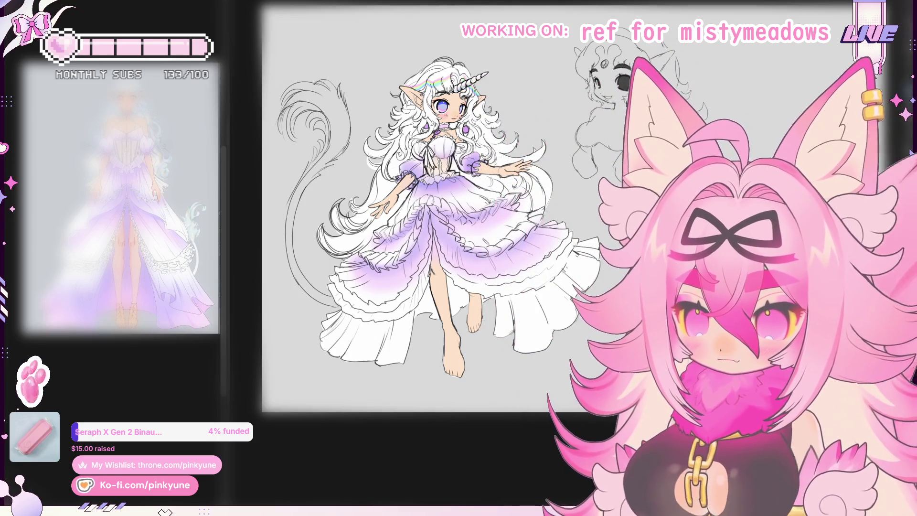
Adjust the zoom and click the unicorn girl to select the whole figure
{"action": "scroll", "coordinate": [432, 193], "scroll_direction": "up", "scroll_amount": 3}
{"action": "mouse_move", "coordinate": [504, 180]}
{"action": "left_mouse_down"}
{"action": "mouse_move", "coordinate": [492, 182]}
{"action": "mouse_move", "coordinate": [520, 197]}
{"action": "left_mouse_up"}
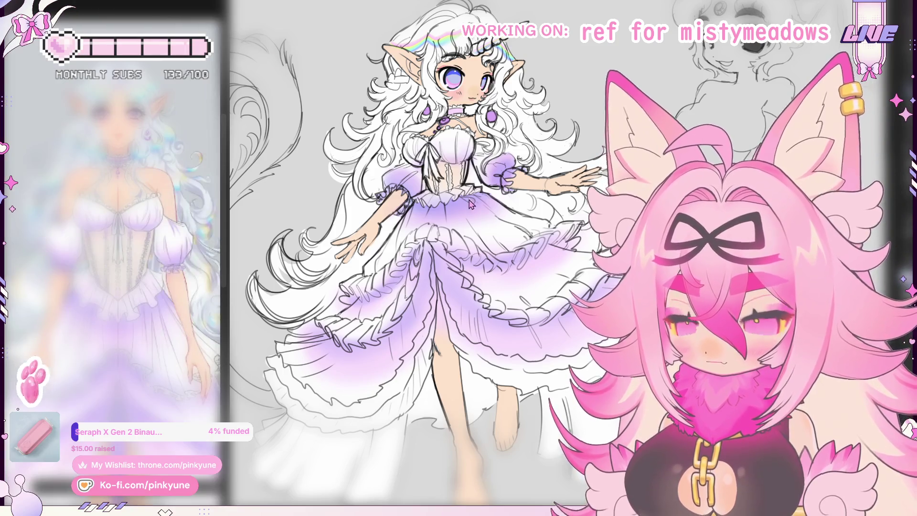
{"action": "scroll", "coordinate": [471, 204], "scroll_direction": "down", "scroll_amount": 3}
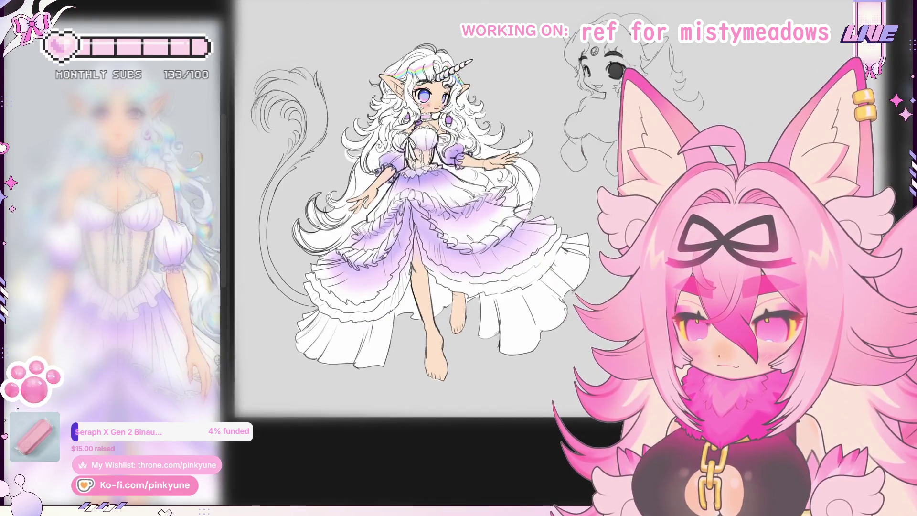
{"action": "left_click", "coordinate": [358, 218]}
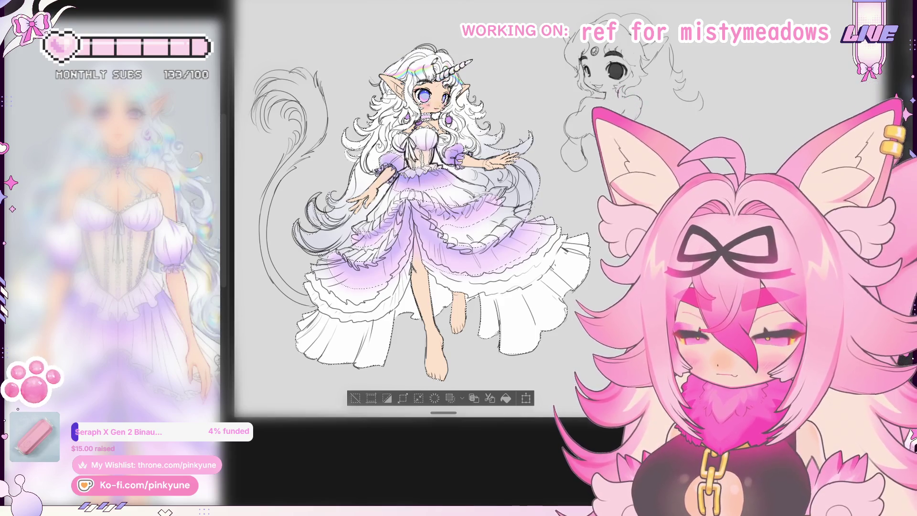
Remove the faint circle sketch around the head, then deselect with Ctrl+D
{"action": "key", "text": "ctrl+z"}
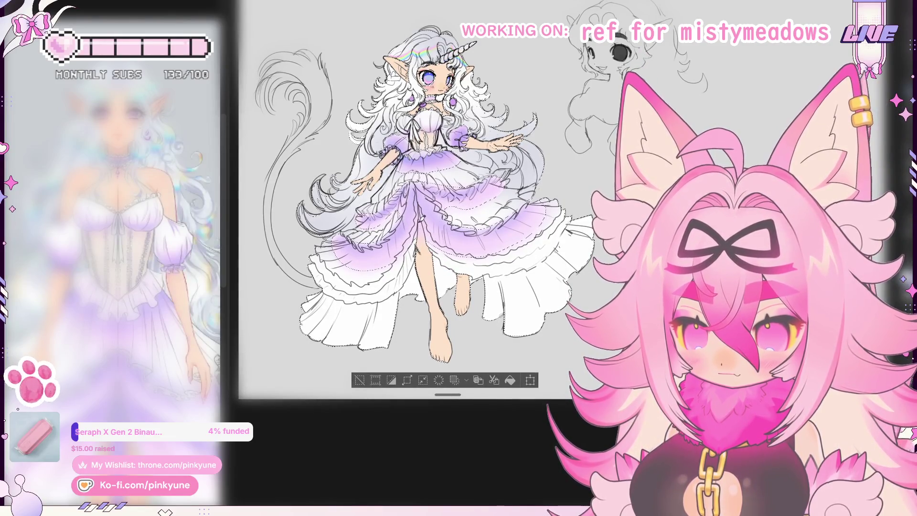
{"action": "key", "text": "ctrl+d"}
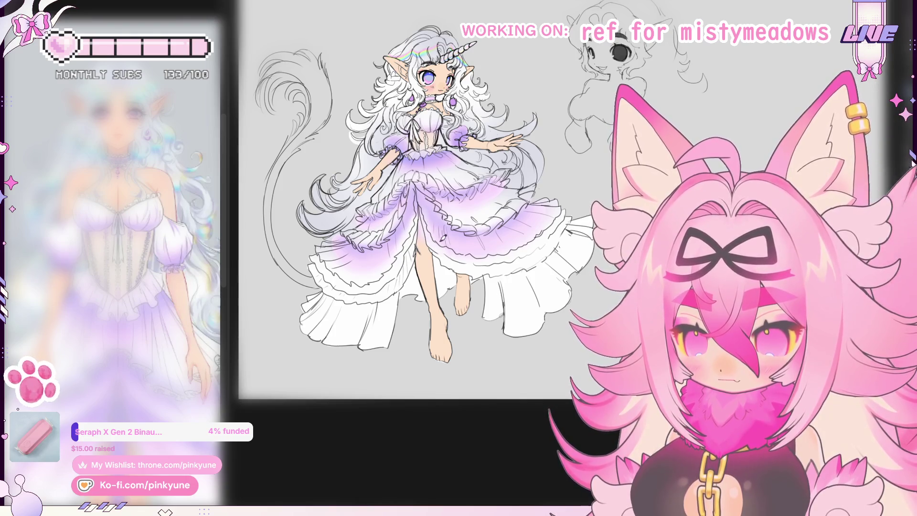
{"action": "left_click_drag", "start_coordinate": [433, 228], "coordinate": [491, 250]}
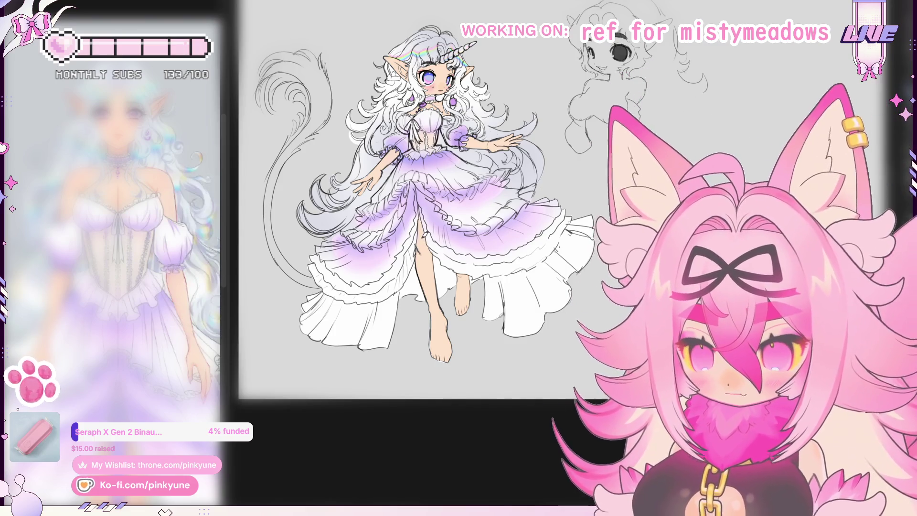
{"action": "scroll", "coordinate": [410, 201], "scroll_direction": "up", "scroll_amount": 3}
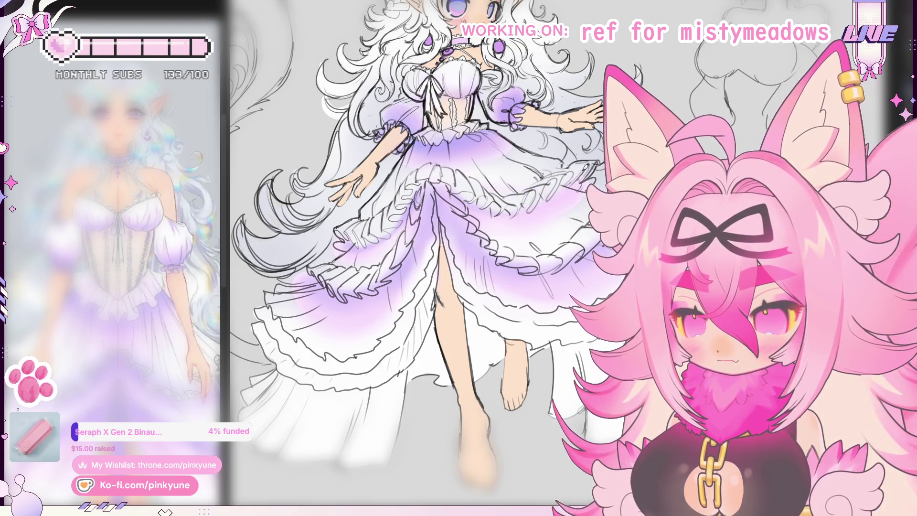
{"action": "scroll", "coordinate": [430, 215], "scroll_direction": "down", "scroll_amount": 3}
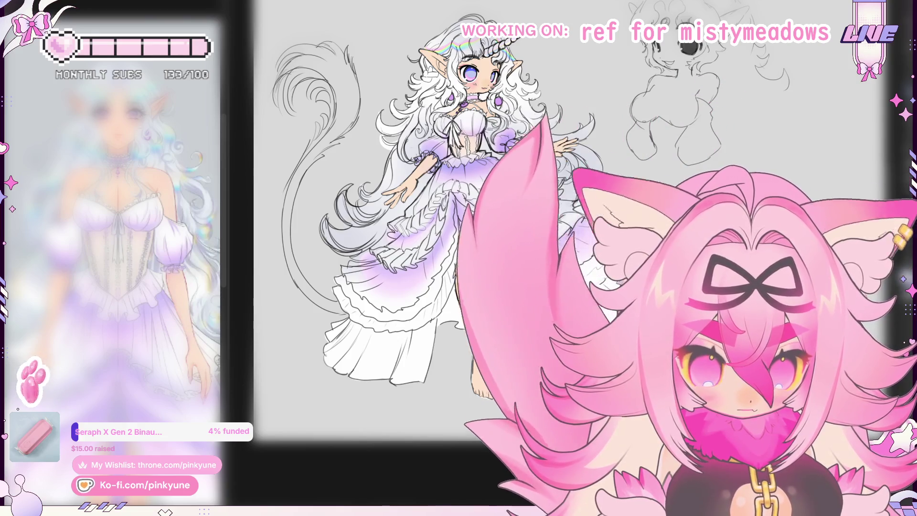
{"action": "scroll", "coordinate": [406, 201], "scroll_direction": "up", "scroll_amount": 2}
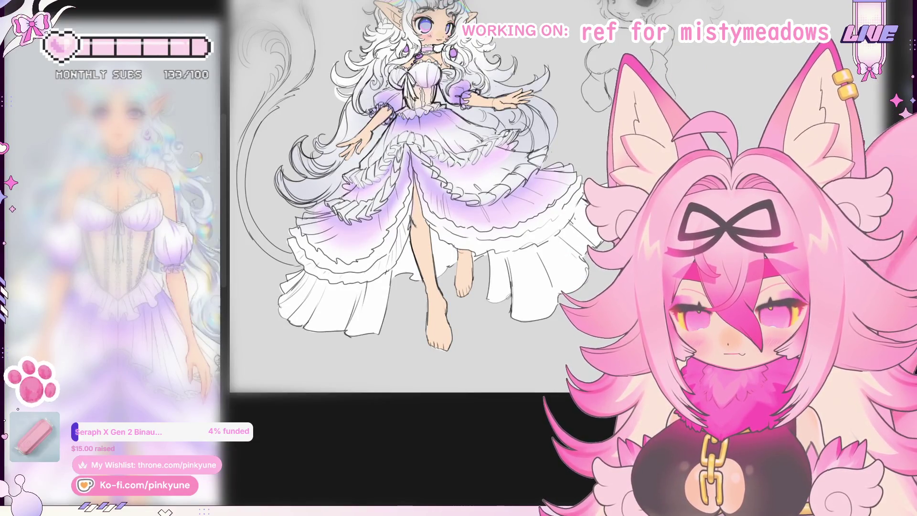
{"action": "scroll", "coordinate": [392, 191], "scroll_direction": "down", "scroll_amount": 1}
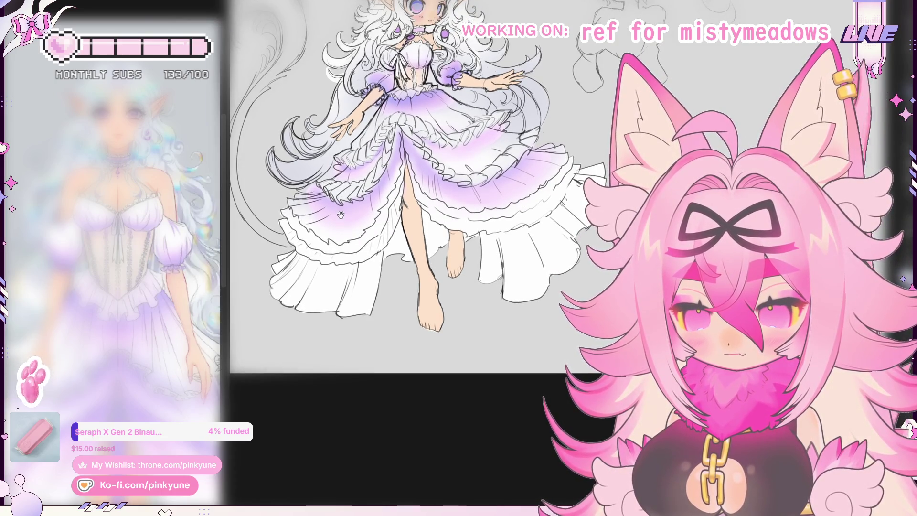
{"action": "scroll", "coordinate": [341, 214], "scroll_direction": "down", "scroll_amount": 1}
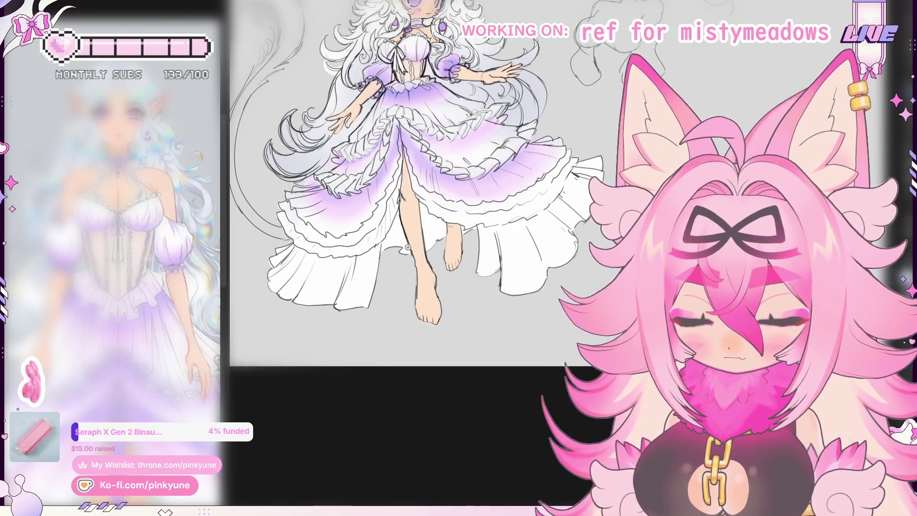
{"action": "scroll", "coordinate": [402, 246], "scroll_direction": "down", "scroll_amount": 4}
{"action": "scroll", "coordinate": [409, 267], "scroll_direction": "up", "scroll_amount": 3}
{"action": "scroll", "coordinate": [411, 263], "scroll_direction": "up", "scroll_amount": 1}
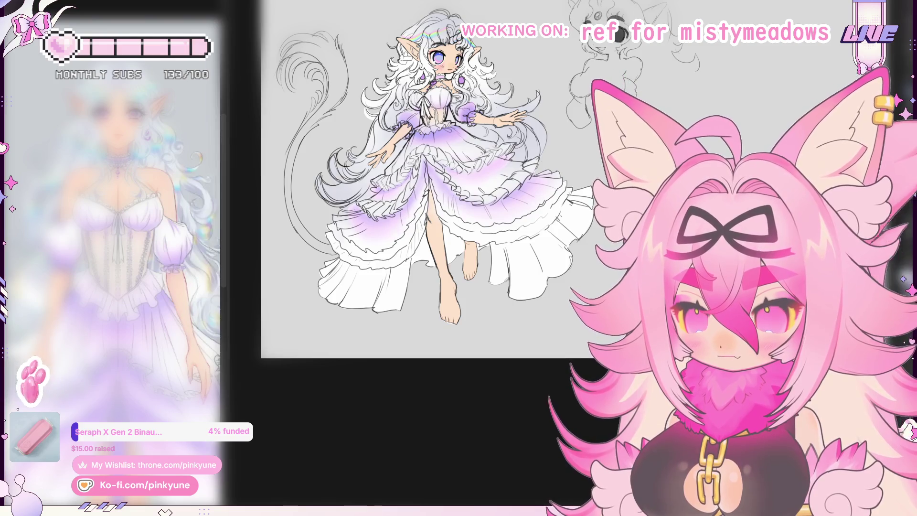
Airbrush purple shading onto the lower right of the skirt
{"action": "key", "text": "ctrl+plus"}
{"action": "key", "text": "ctrl+minus"}
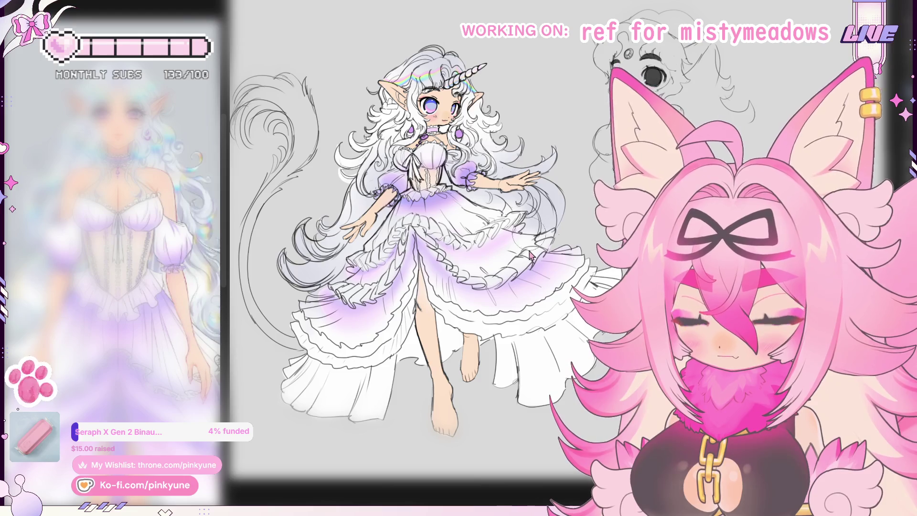
{"action": "scroll", "coordinate": [515, 264], "scroll_direction": "down", "scroll_amount": 1}
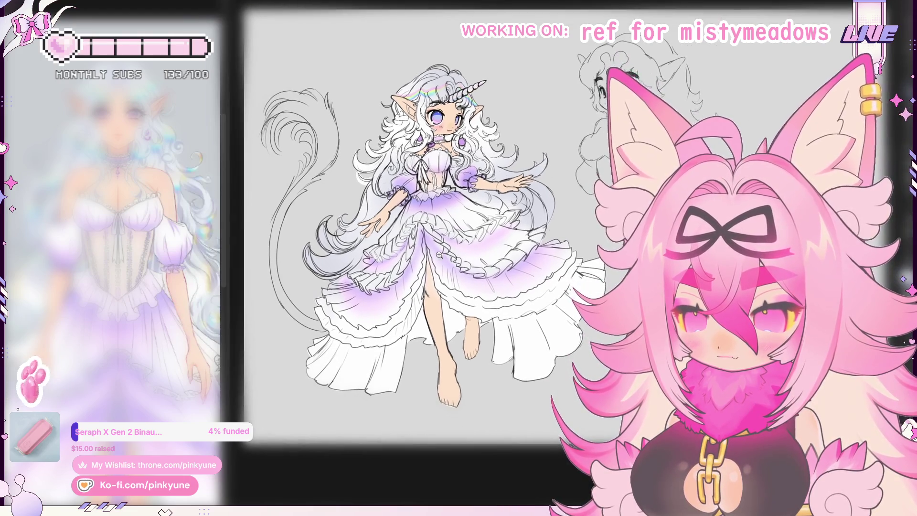
{"action": "scroll", "coordinate": [466, 265], "scroll_direction": "up", "scroll_amount": 1}
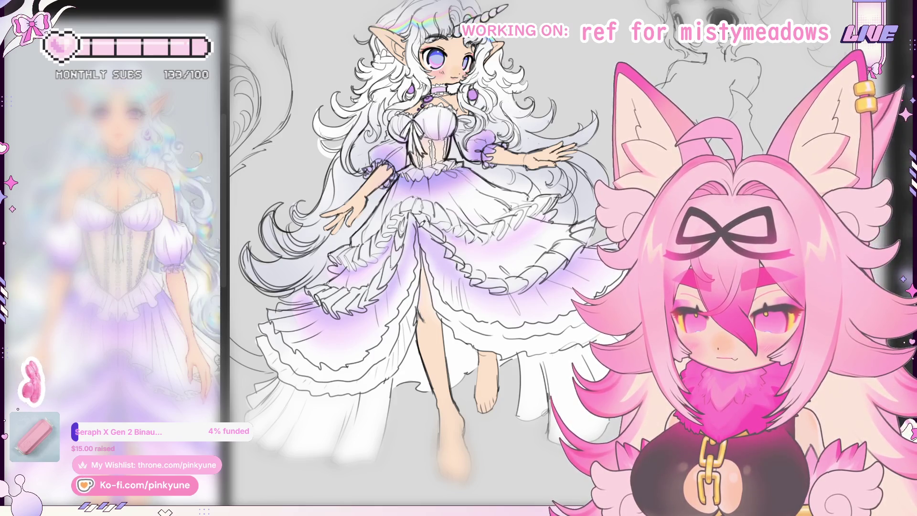
{"action": "scroll", "coordinate": [430, 255], "scroll_direction": "down", "scroll_amount": 2}
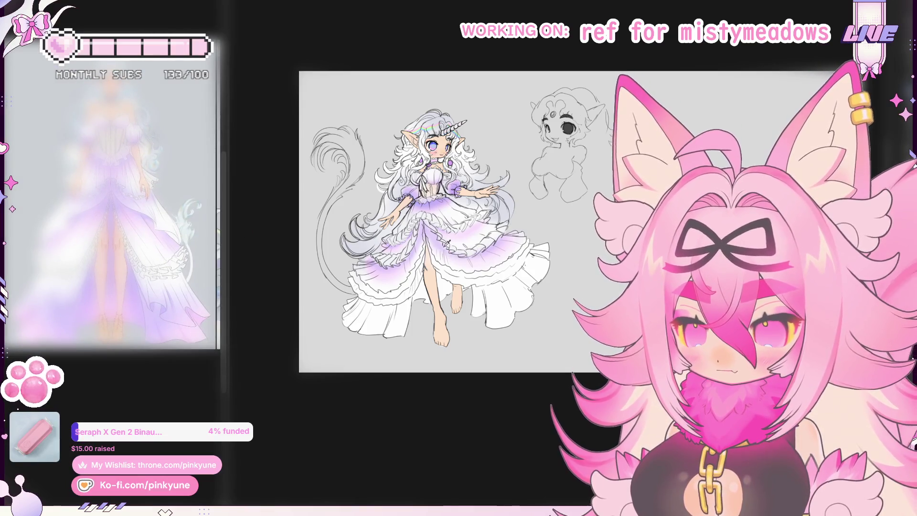
{"action": "left_click_drag", "start_coordinate": [539, 253], "coordinate": [482, 320]}
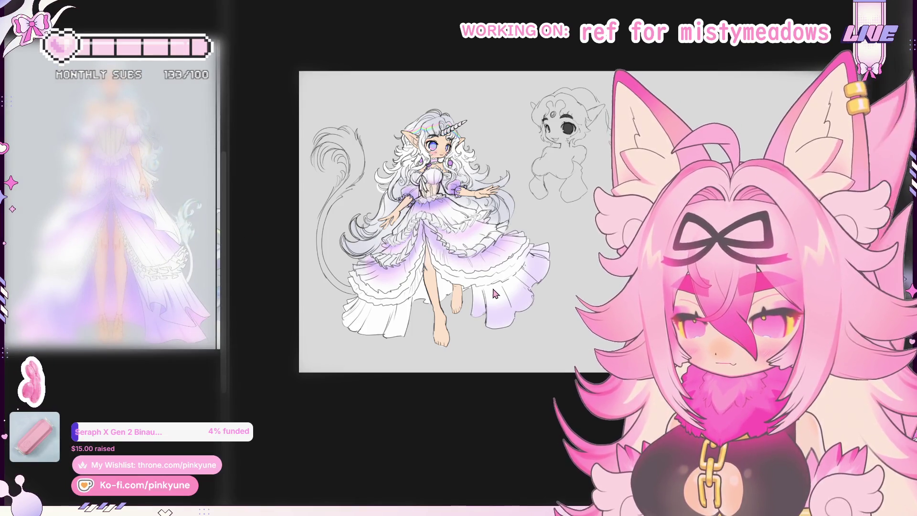
{"action": "key", "text": "ctrl+z"}
{"action": "key", "text": "ctrl+y"}
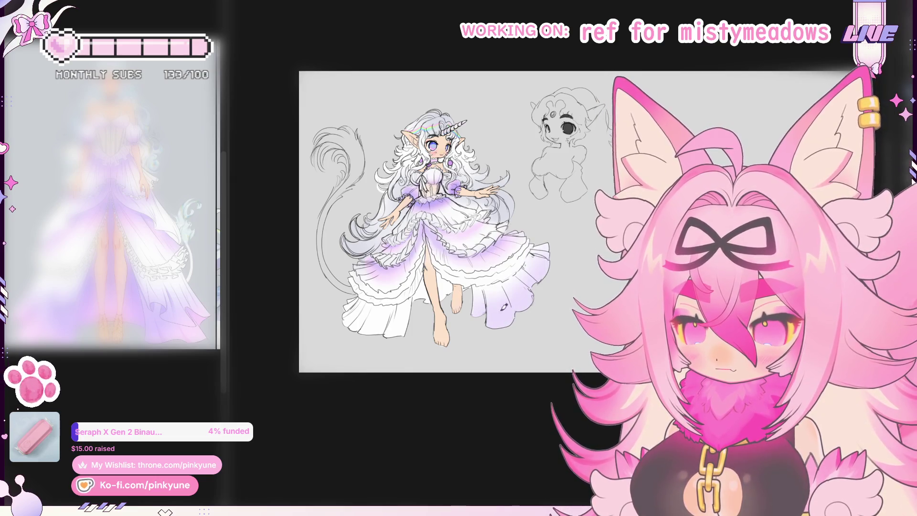
Deepen purple on the lower-left and right skirt hems, then fill the cat tail white
{"action": "left_click_drag", "start_coordinate": [323, 325], "coordinate": [394, 306]}
{"action": "left_click_drag", "start_coordinate": [329, 290], "coordinate": [416, 309]}
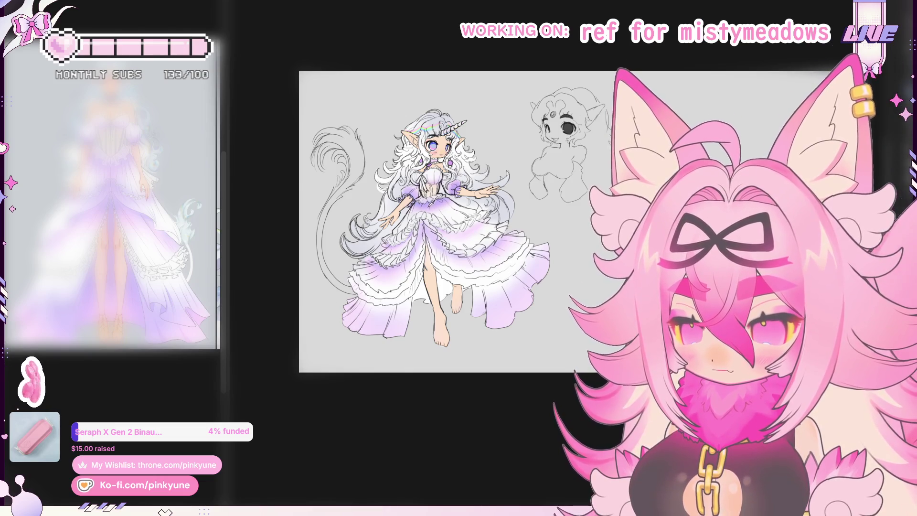
{"action": "left_click_drag", "start_coordinate": [370, 301], "coordinate": [412, 300]}
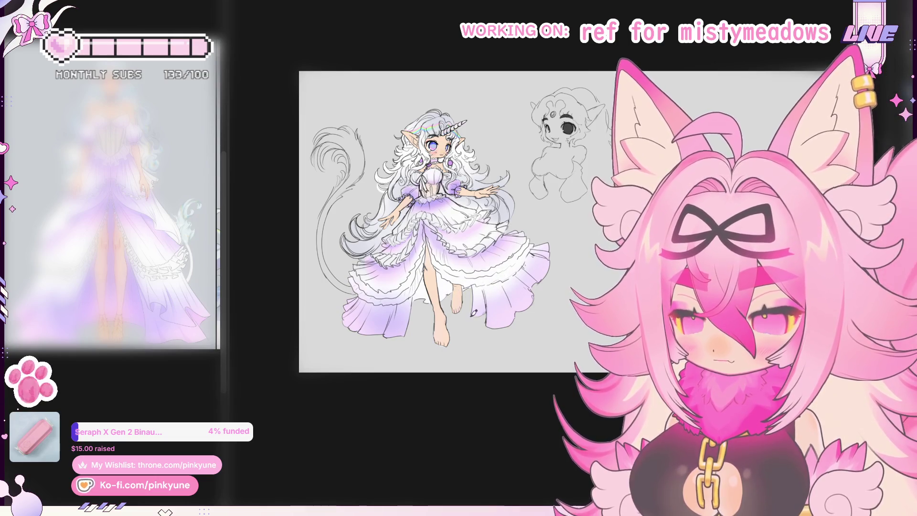
{"action": "left_click_drag", "start_coordinate": [485, 313], "coordinate": [513, 306]}
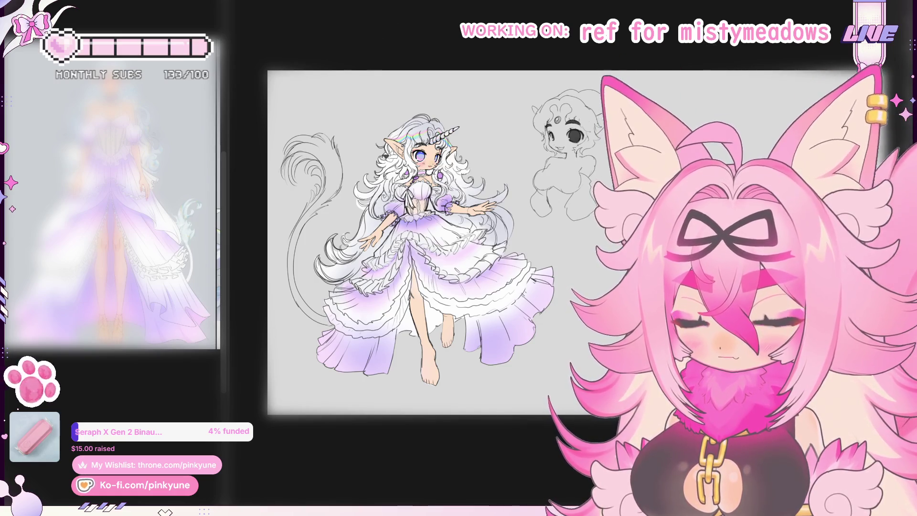
{"action": "left_click", "coordinate": [338, 179]}
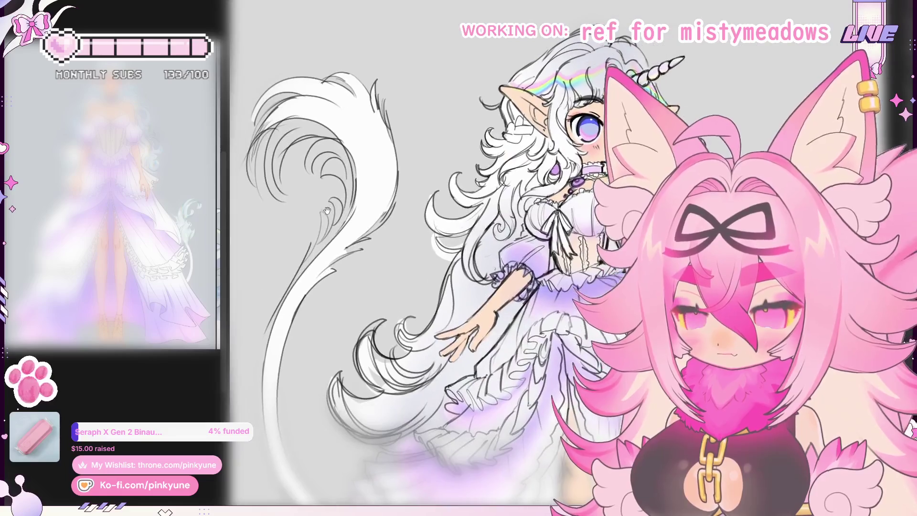
Paint white into the gaps along the tail's inner edge, then shift the view toward the tail's top
{"action": "mouse_move", "coordinate": [324, 232]}
{"action": "left_mouse_down"}
{"action": "mouse_move", "coordinate": [351, 210]}
{"action": "mouse_move", "coordinate": [351, 177]}
{"action": "left_mouse_up"}
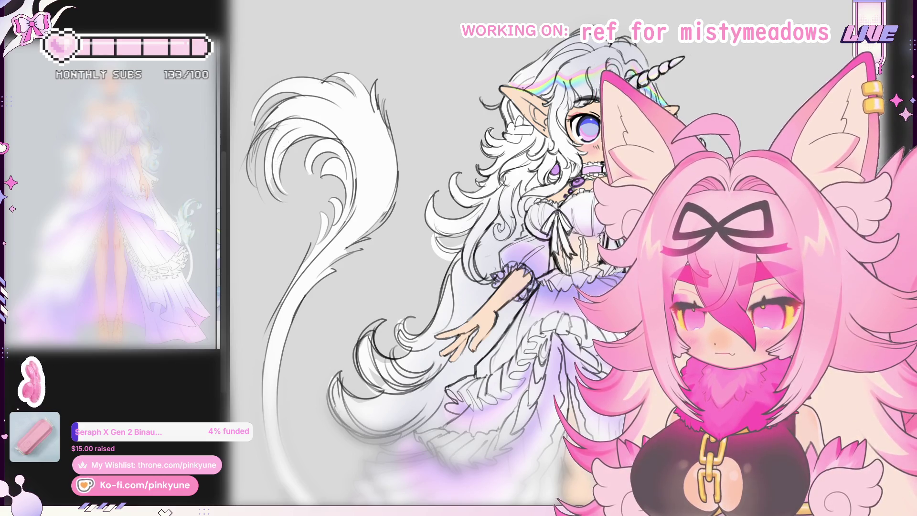
{"action": "left_click_drag", "start_coordinate": [281, 192], "coordinate": [292, 216]}
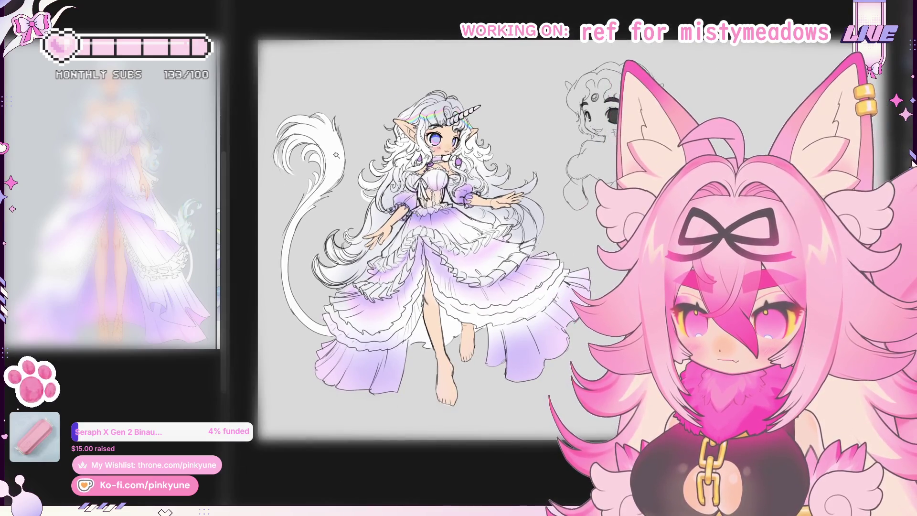
Select the entire unicorn girl drawing as one piece
{"action": "left_click", "coordinate": [336, 155]}
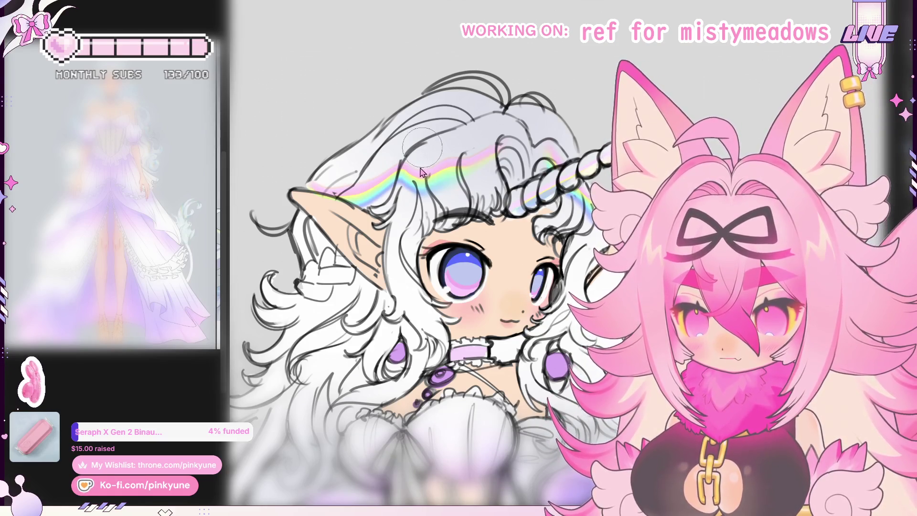
Apply the hair and ear adjustment at the top of the head, then fit the whole drawing in the window
{"action": "key", "text": "ctrl+z"}
{"action": "scroll", "coordinate": [421, 193], "scroll_direction": "down", "scroll_amount": 2}
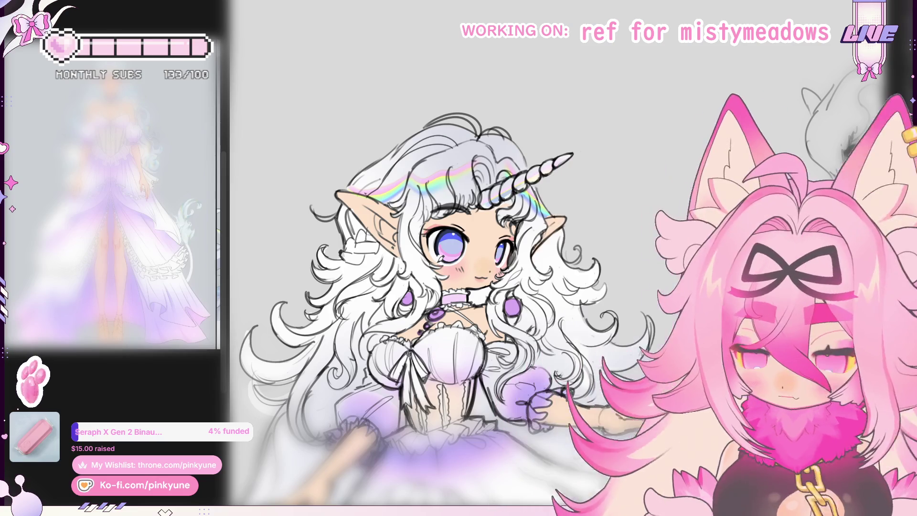
{"action": "scroll", "coordinate": [420, 267], "scroll_direction": "down", "scroll_amount": 1}
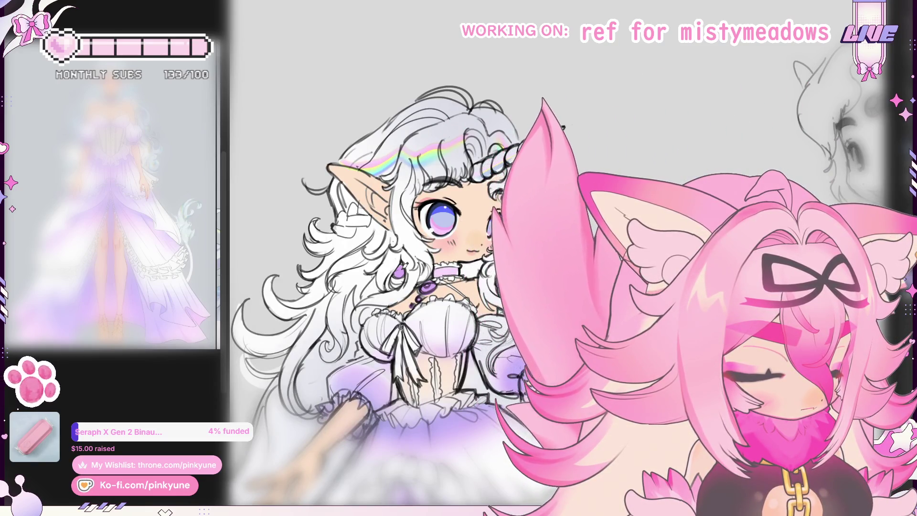
{"action": "key", "text": "ctrl+0"}
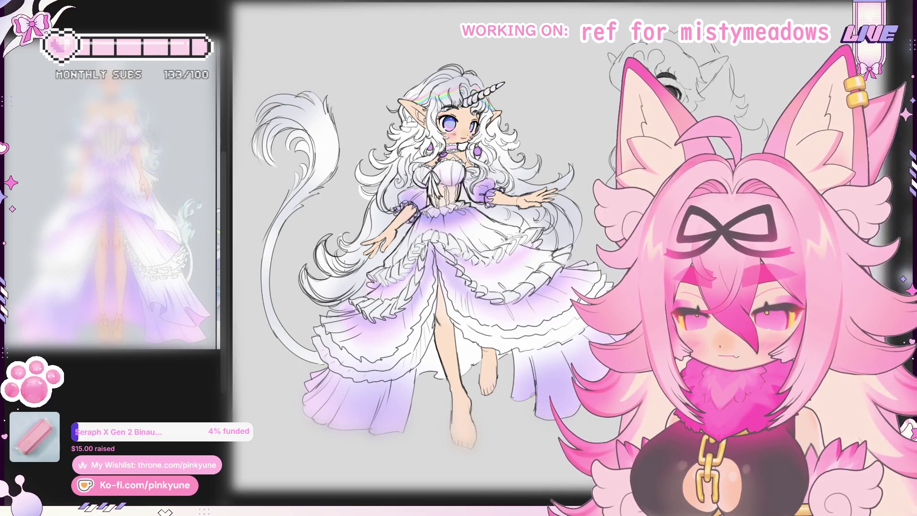
{"action": "scroll", "coordinate": [366, 252], "scroll_direction": "down", "scroll_amount": 1}
{"action": "left_click_drag", "start_coordinate": [375, 249], "coordinate": [366, 250]}
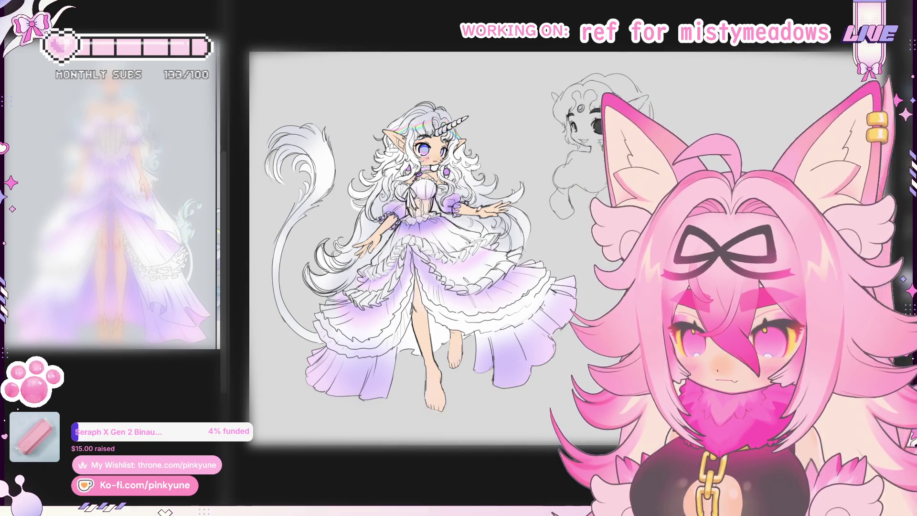
{"action": "left_click", "coordinate": [464, 212]}
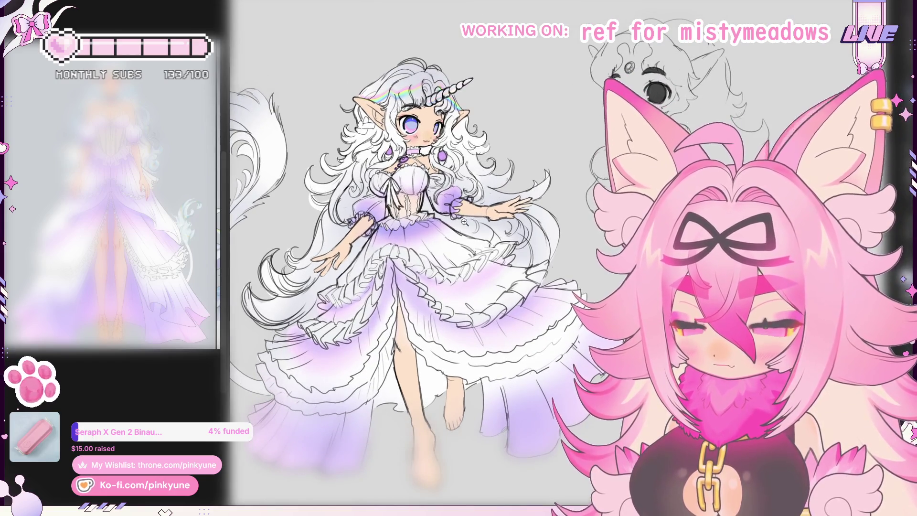
{"action": "key", "text": "ctrl+0"}
{"action": "left_click", "coordinate": [461, 221]}
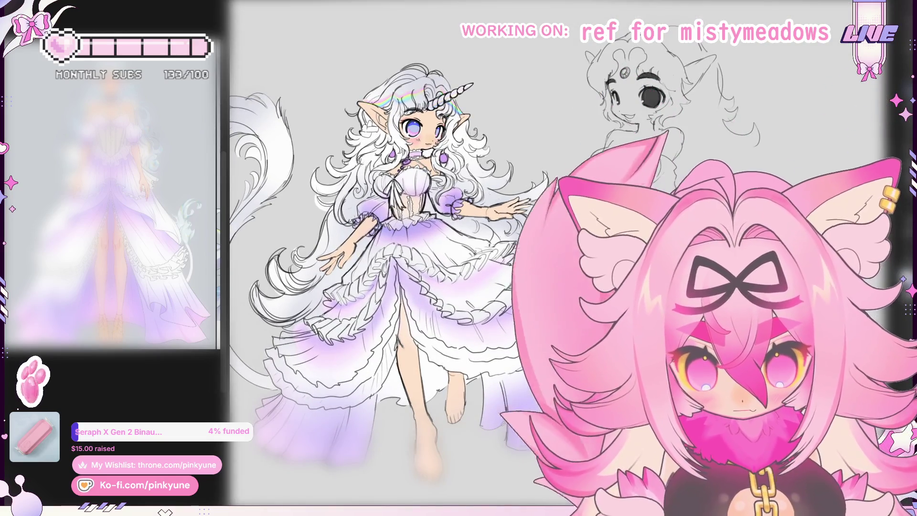
{"action": "key", "text": "ctrl+z"}
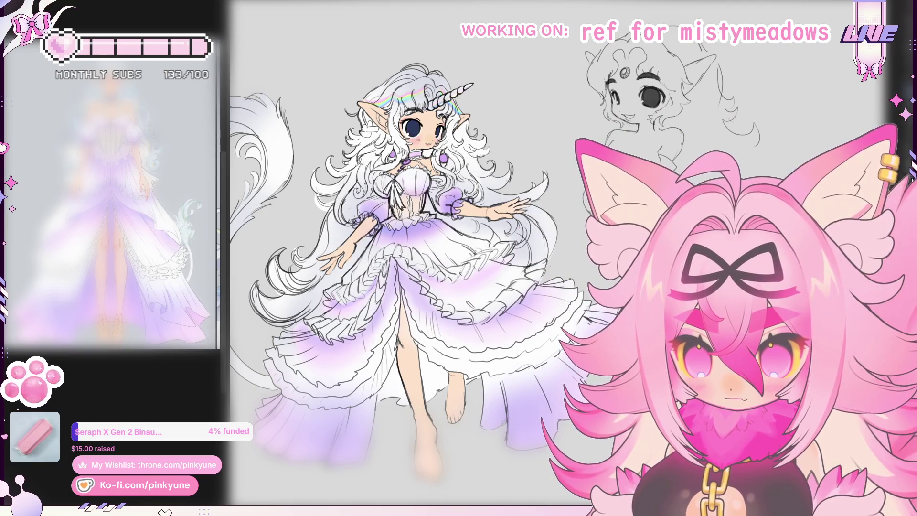
{"action": "key", "text": "ctrl+y"}
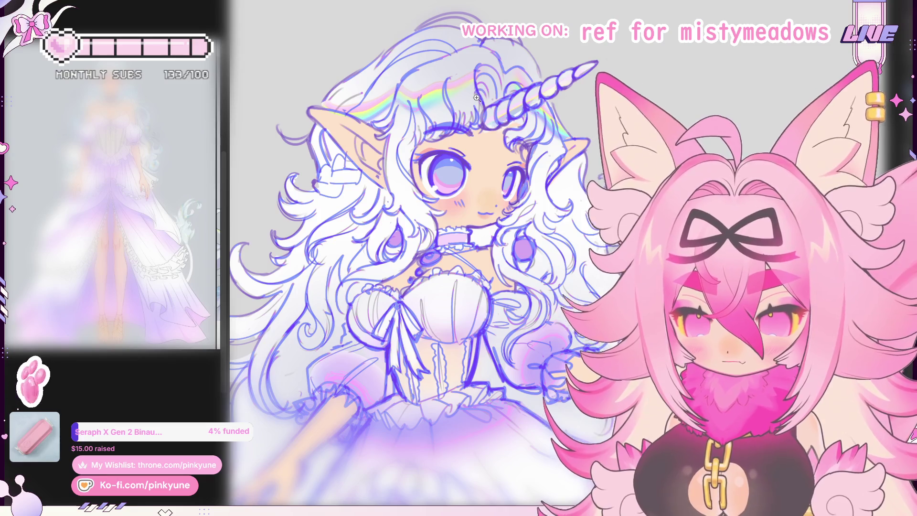
Zoom, pan and tilt the view in close on the character's face below the horn
{"action": "scroll", "coordinate": [477, 96], "scroll_direction": "up", "scroll_amount": 3}
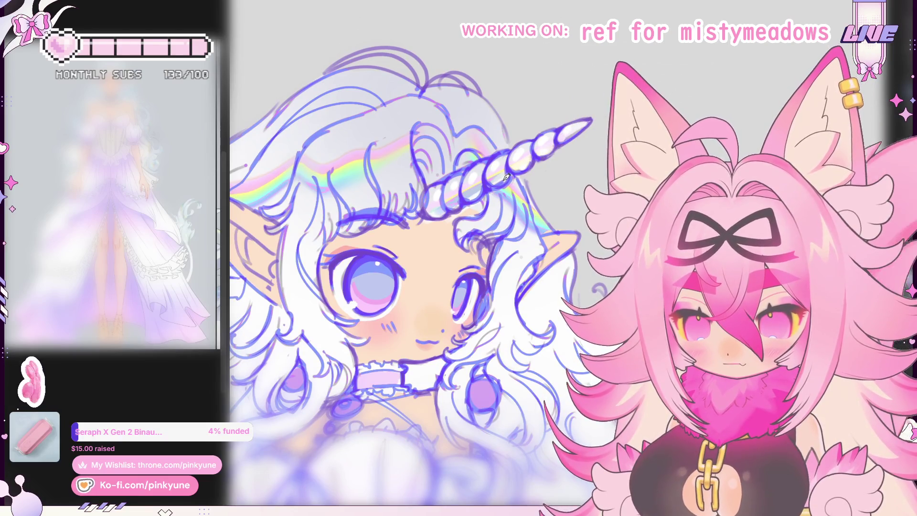
{"action": "left_click_drag", "start_coordinate": [478, 214], "coordinate": [490, 177]}
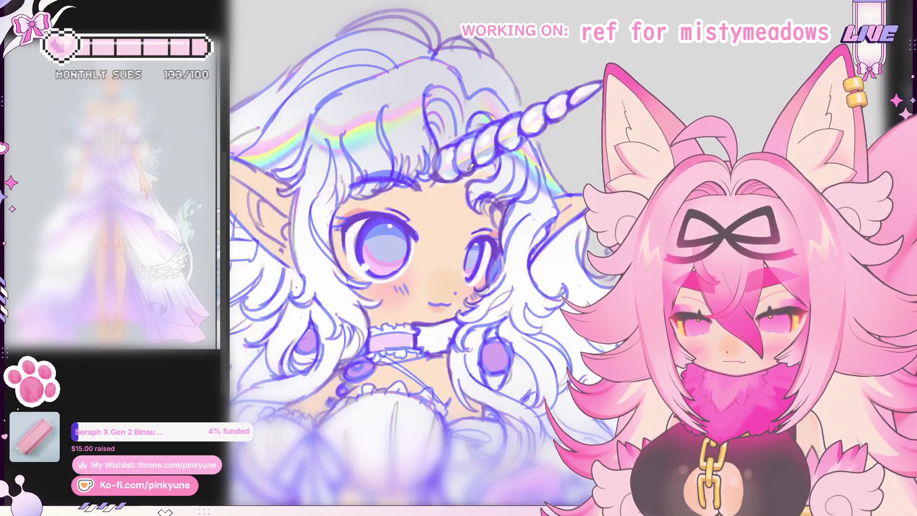
{"action": "left_click_drag", "start_coordinate": [472, 158], "coordinate": [479, 178]}
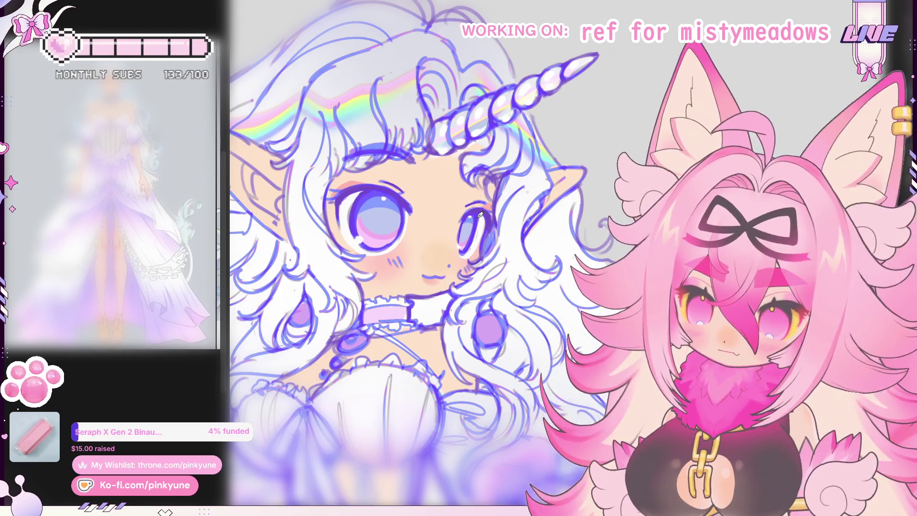
{"action": "left_click_drag", "start_coordinate": [481, 215], "coordinate": [464, 125]}
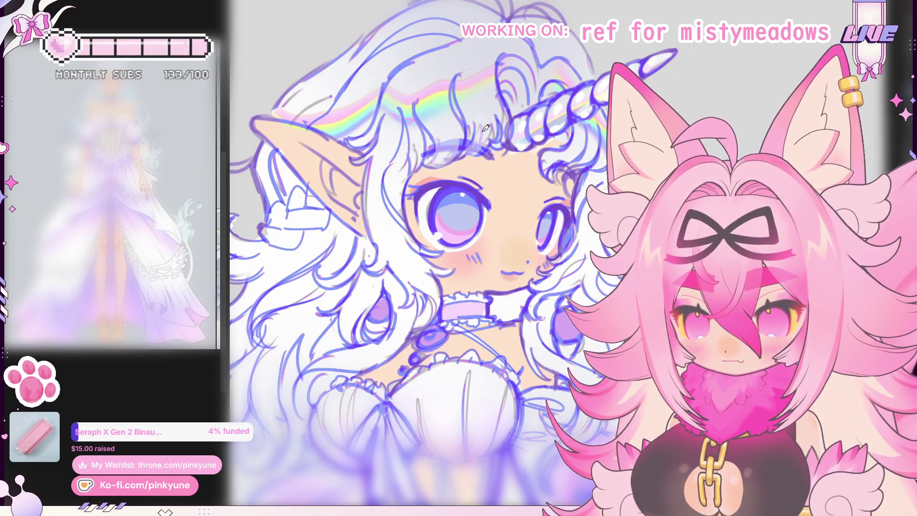
{"action": "left_click_drag", "start_coordinate": [585, 201], "coordinate": [564, 193]}
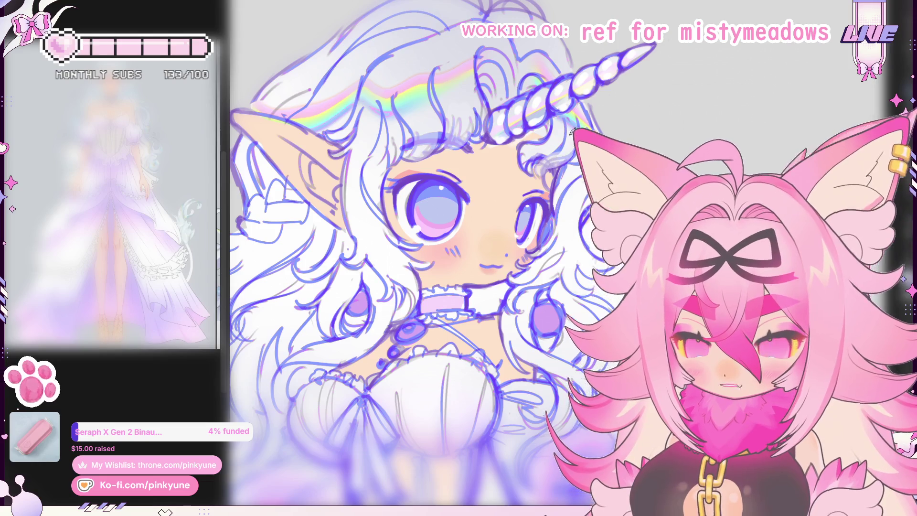
{"action": "left_click_drag", "start_coordinate": [555, 166], "coordinate": [554, 154]}
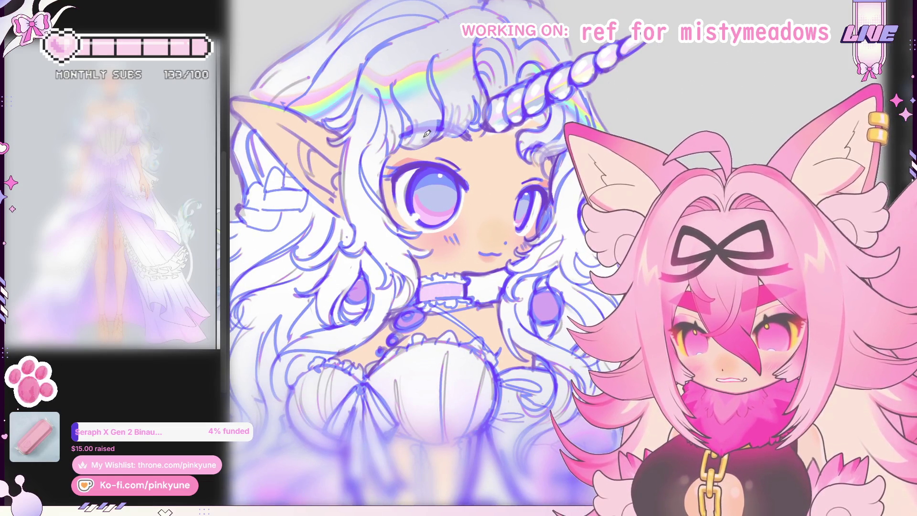
{"action": "scroll", "coordinate": [435, 119], "scroll_direction": "down", "scroll_amount": 5}
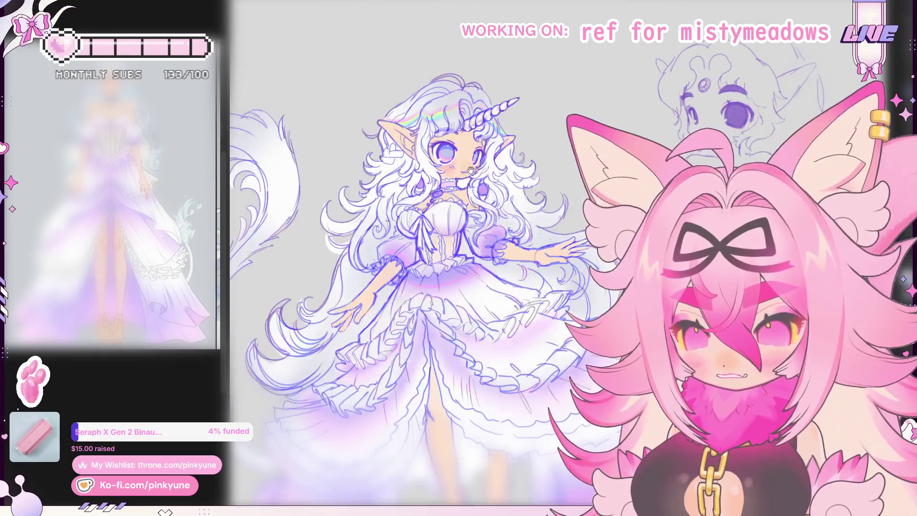
{"action": "scroll", "coordinate": [470, 171], "scroll_direction": "up", "scroll_amount": 5}
{"action": "scroll", "coordinate": [488, 145], "scroll_direction": "up", "scroll_amount": 5}
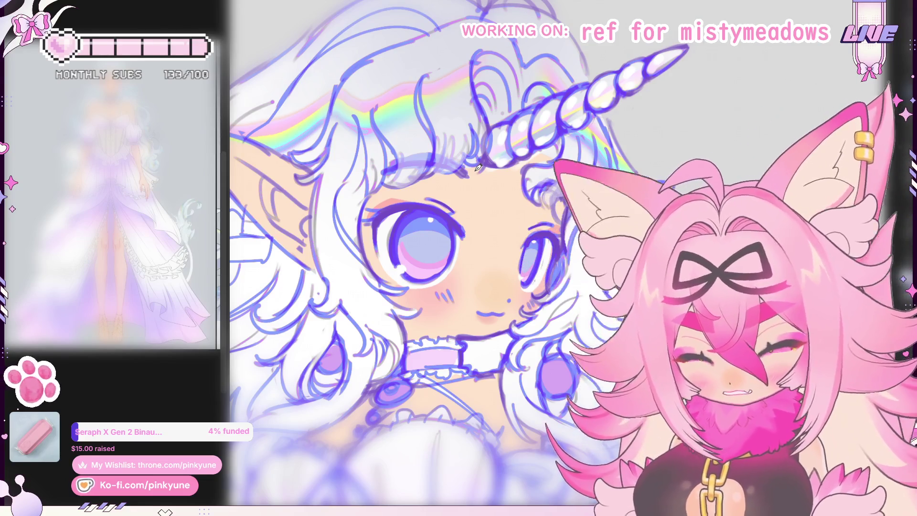
{"action": "scroll", "coordinate": [403, 142], "scroll_direction": "up", "scroll_amount": 3}
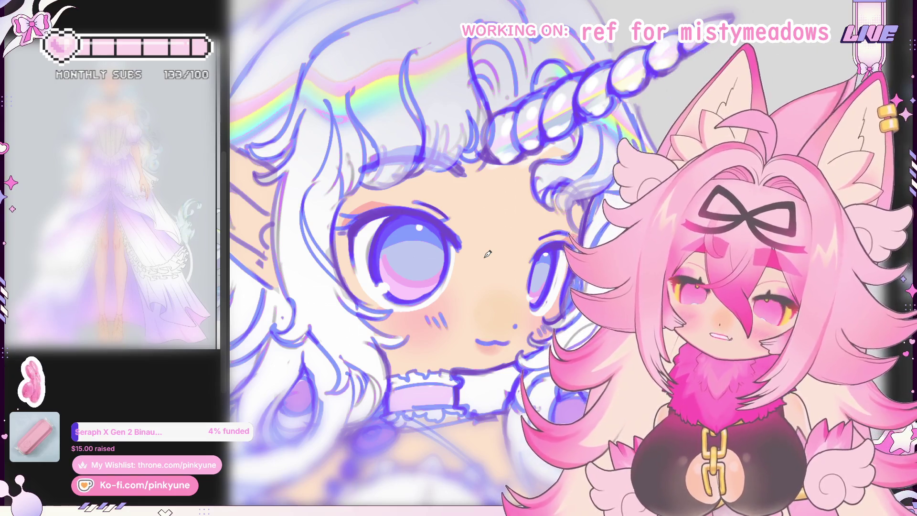
{"action": "scroll", "coordinate": [443, 166], "scroll_direction": "right", "scroll_amount": 3}
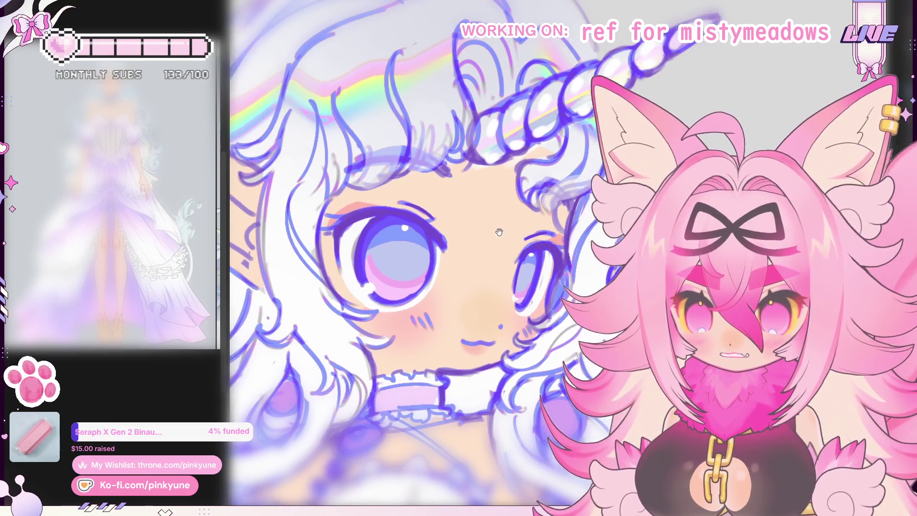
{"action": "scroll", "coordinate": [539, 193], "scroll_direction": "right", "scroll_amount": 3}
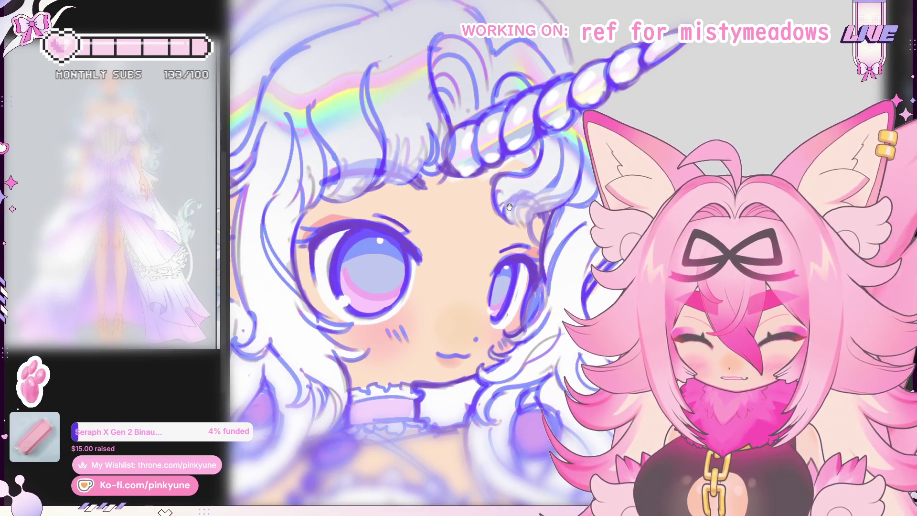
{"action": "left_click_drag", "start_coordinate": [510, 206], "coordinate": [544, 217]}
{"action": "mouse_move", "coordinate": [424, 185]}
{"action": "left_mouse_down"}
{"action": "mouse_move", "coordinate": [442, 176]}
{"action": "mouse_move", "coordinate": [417, 147]}
{"action": "left_mouse_up"}
{"action": "mouse_move", "coordinate": [455, 215]}
{"action": "left_mouse_down"}
{"action": "mouse_move", "coordinate": [445, 194]}
{"action": "mouse_move", "coordinate": [484, 203]}
{"action": "left_mouse_up"}
{"action": "scroll", "coordinate": [485, 203], "scroll_direction": "down", "scroll_amount": 10}
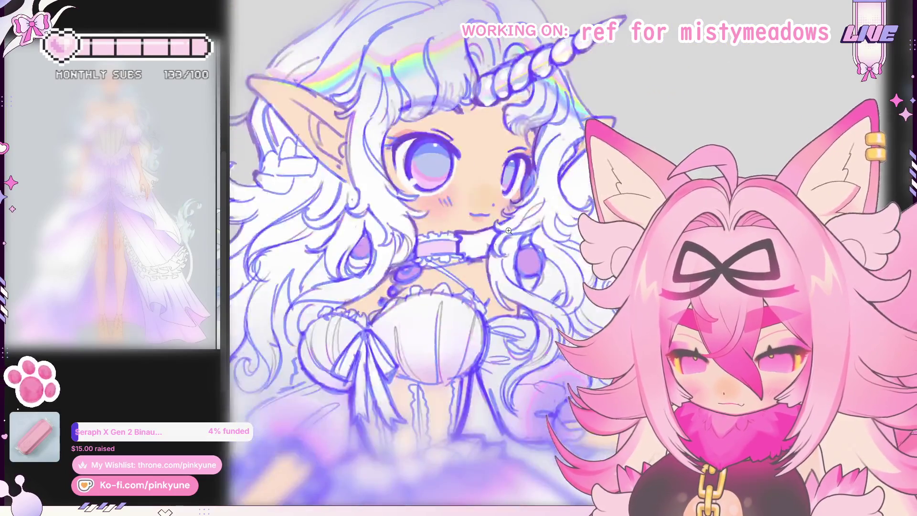
{"action": "scroll", "coordinate": [509, 200], "scroll_direction": "down", "scroll_amount": 3}
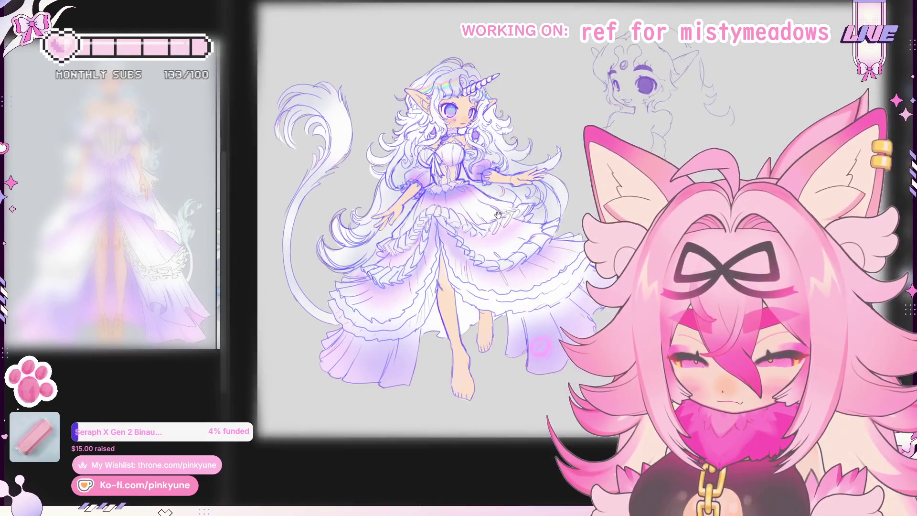
{"action": "left_click", "coordinate": [513, 261]}
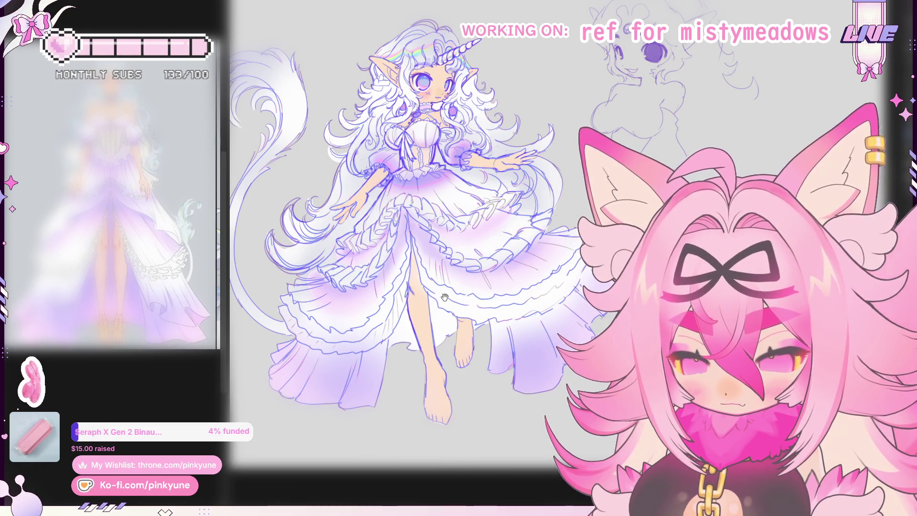
{"action": "left_click_drag", "start_coordinate": [450, 301], "coordinate": [458, 345]}
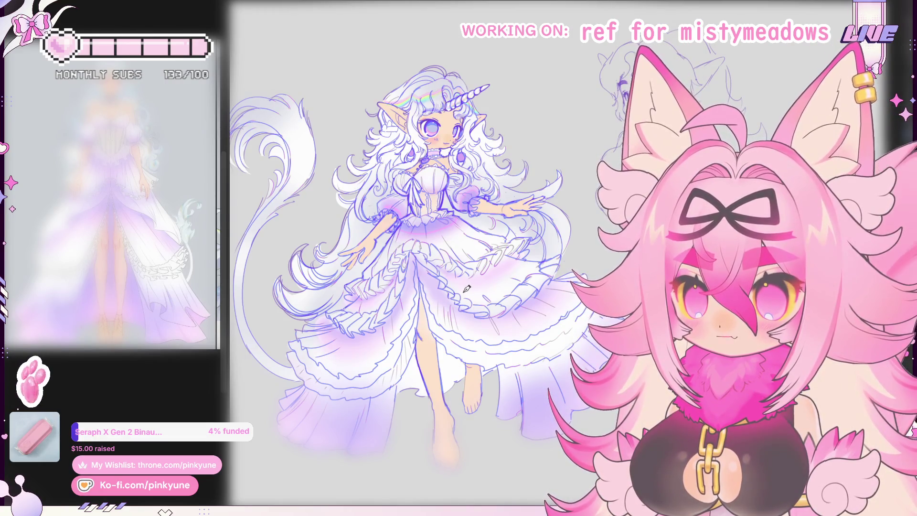
{"action": "left_click_drag", "start_coordinate": [456, 288], "coordinate": [463, 292]}
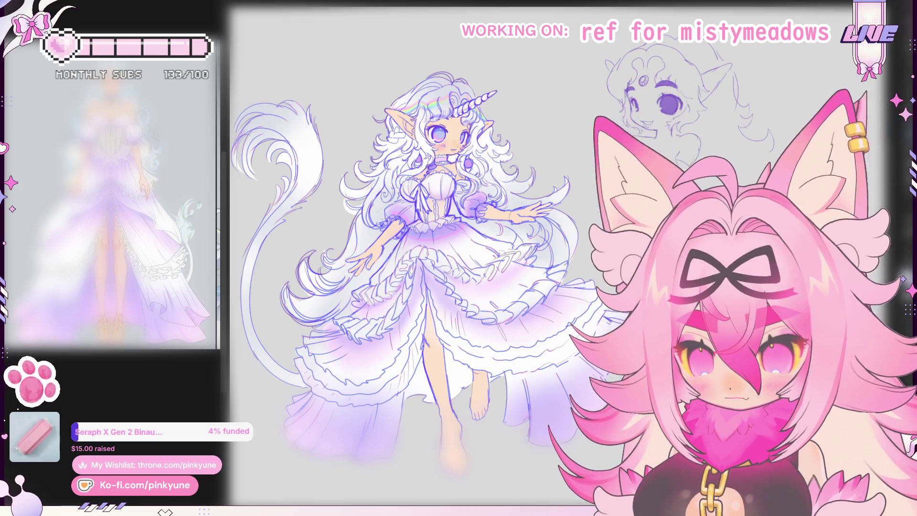
{"action": "key", "text": "ctrl+z"}
{"action": "key", "text": "ctrl+y"}
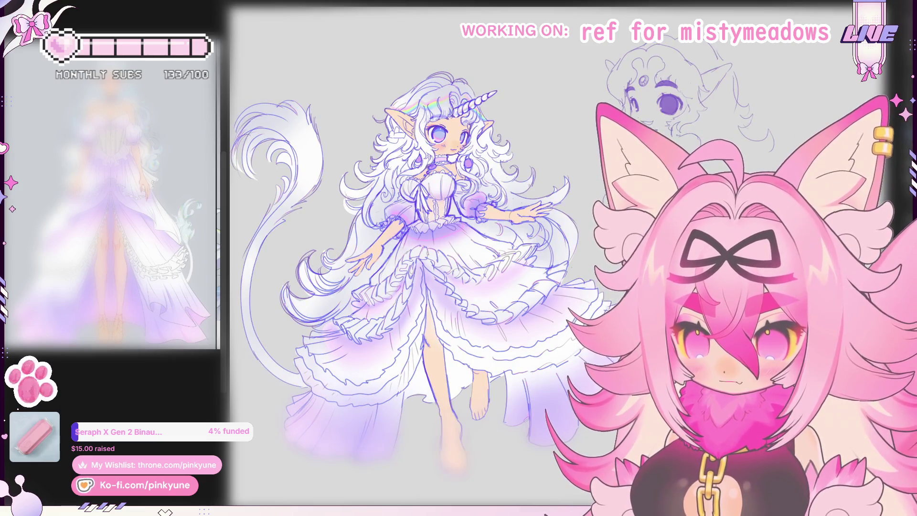
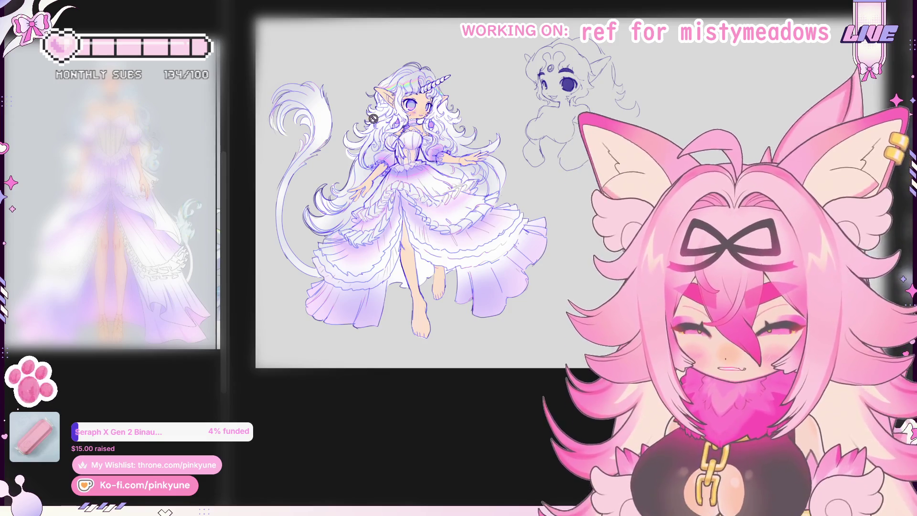
Zoom in close on the unicorn girl's face and lace corset bodice
{"action": "scroll", "coordinate": [418, 106], "scroll_direction": "up", "scroll_amount": 2}
{"action": "scroll", "coordinate": [408, 157], "scroll_direction": "up", "scroll_amount": 2}
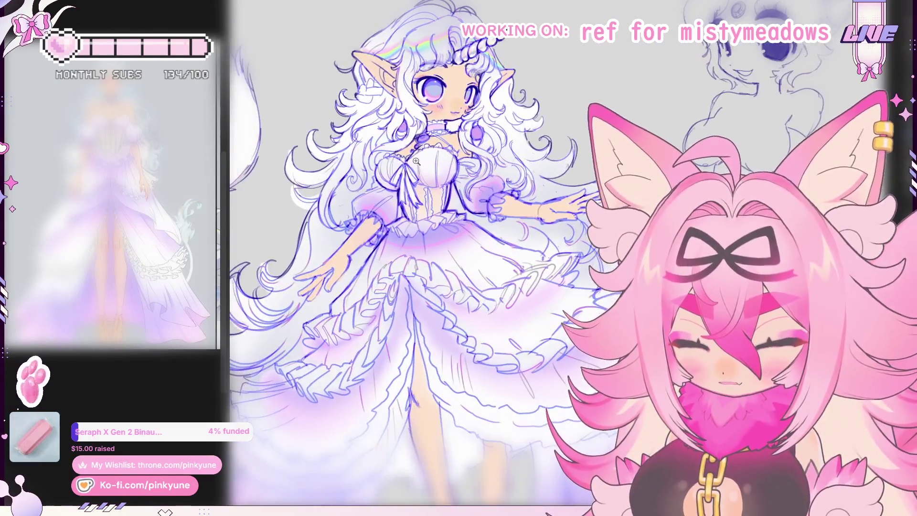
{"action": "scroll", "coordinate": [417, 161], "scroll_direction": "up", "scroll_amount": 3}
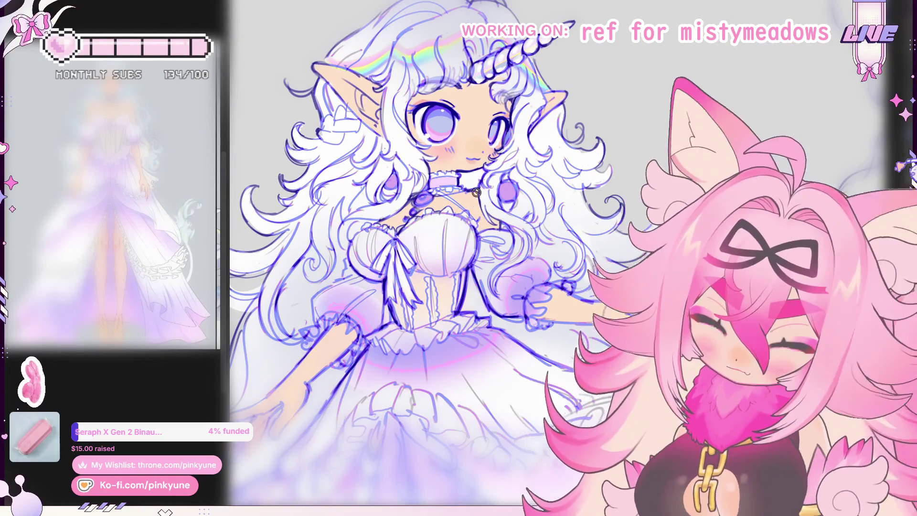
{"action": "scroll", "coordinate": [476, 201], "scroll_direction": "up", "scroll_amount": 2}
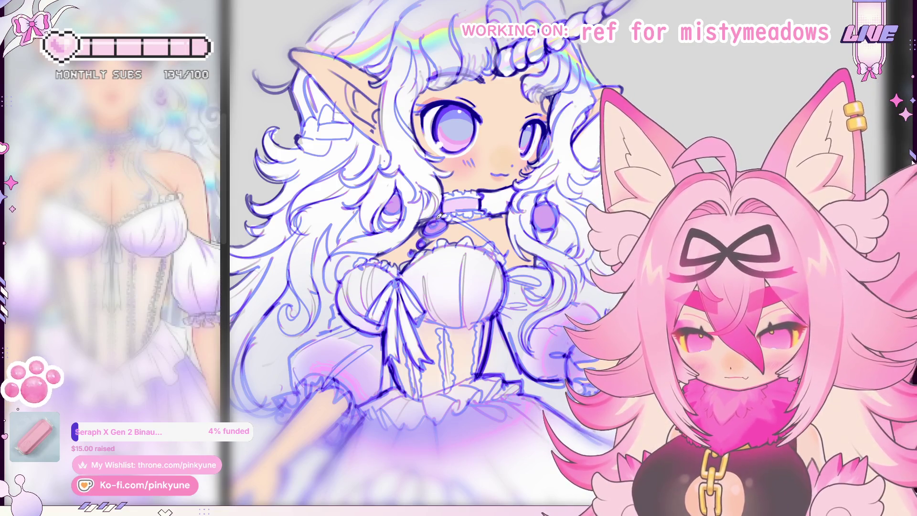
{"action": "left_click_drag", "start_coordinate": [426, 237], "coordinate": [431, 231]}
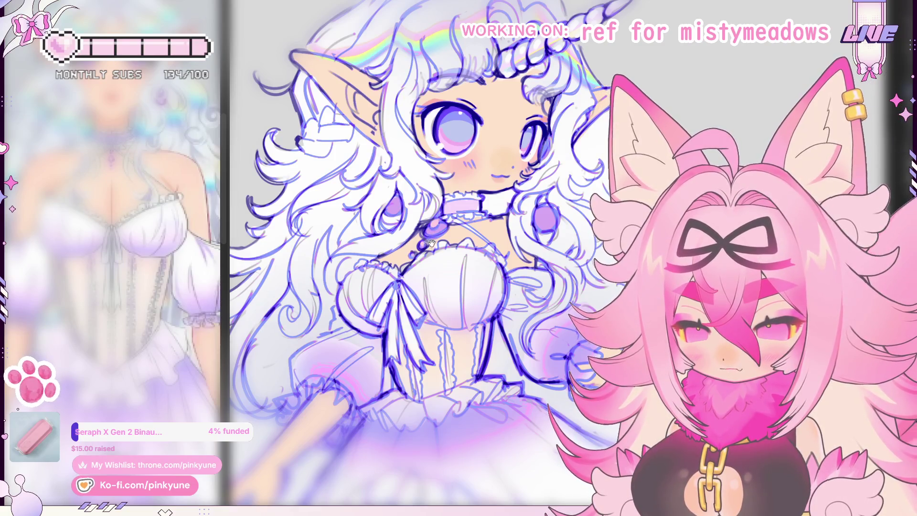
{"action": "left_click_drag", "start_coordinate": [430, 243], "coordinate": [423, 256]}
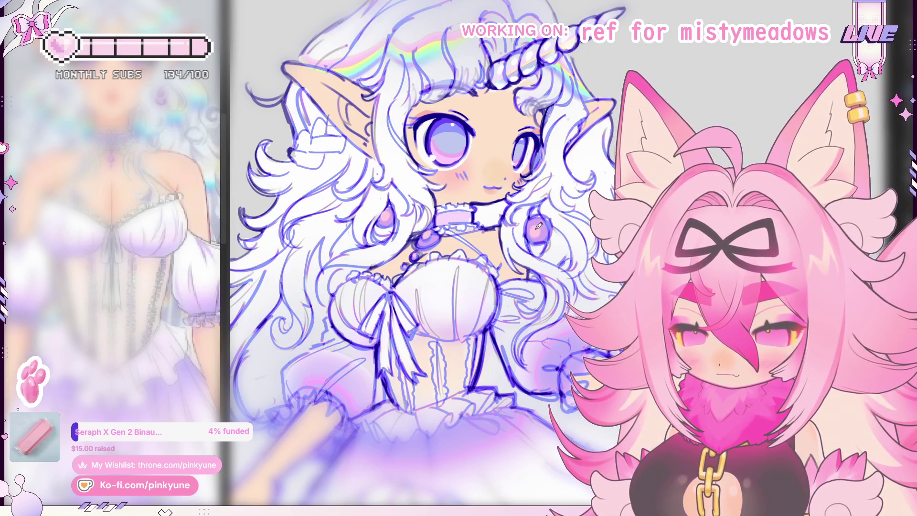
{"action": "mouse_move", "coordinate": [534, 224]}
{"action": "left_mouse_down"}
{"action": "mouse_move", "coordinate": [522, 235]}
{"action": "mouse_move", "coordinate": [541, 232]}
{"action": "left_mouse_up"}
{"action": "scroll", "coordinate": [543, 221], "scroll_direction": "up", "scroll_amount": 3}
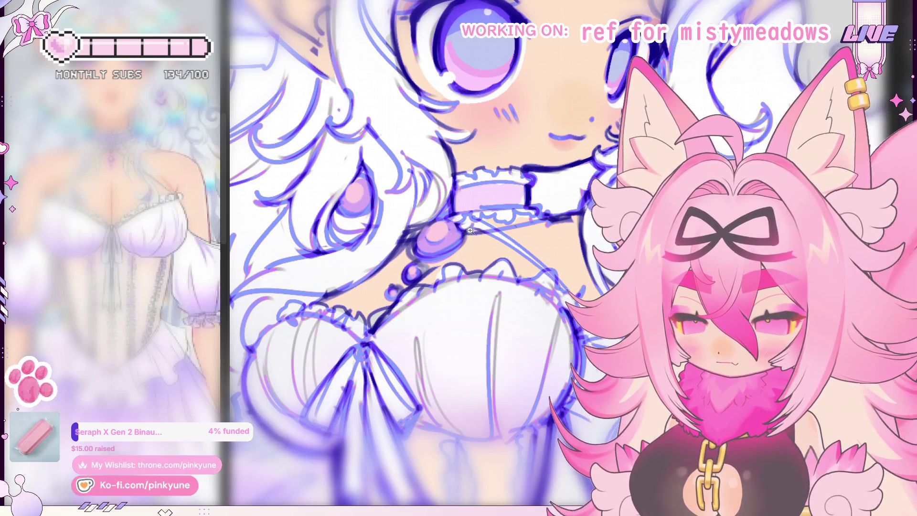
{"action": "key", "text": "ctrl+0"}
{"action": "scroll", "coordinate": [504, 306], "scroll_direction": "up", "scroll_amount": 5}
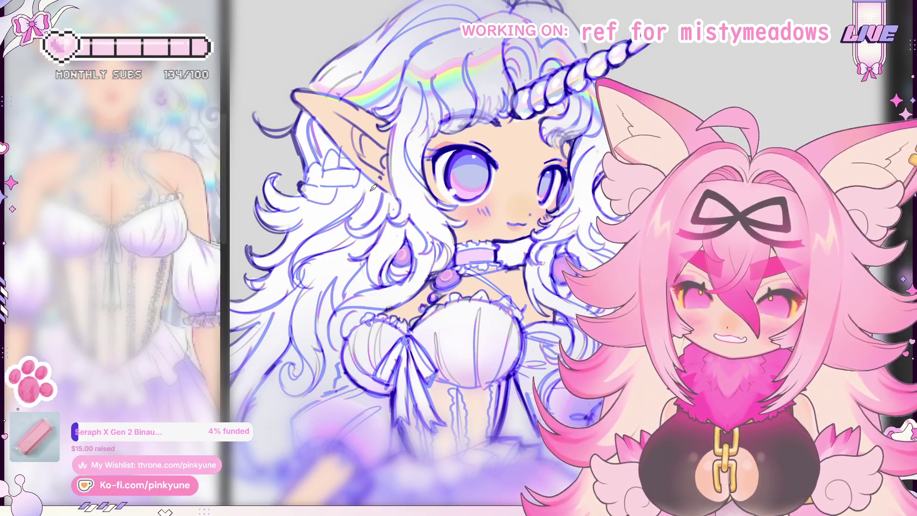
Nudge the face close-up slightly up and left
{"action": "left_click_drag", "start_coordinate": [454, 171], "coordinate": [450, 178]}
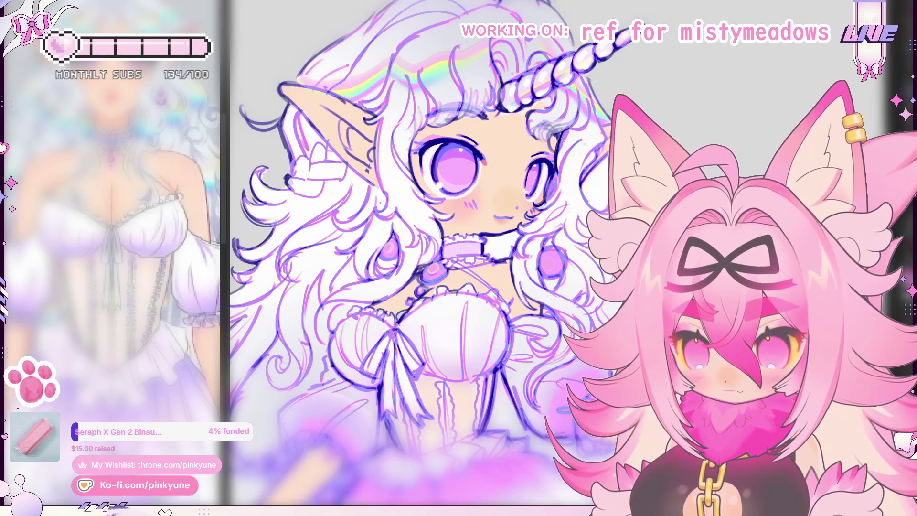
Undo the pink-purple tint and refill the left iris with flat periwinkle
{"action": "scroll", "coordinate": [556, 216], "scroll_direction": "down", "scroll_amount": 5}
{"action": "scroll", "coordinate": [529, 207], "scroll_direction": "up", "scroll_amount": 2}
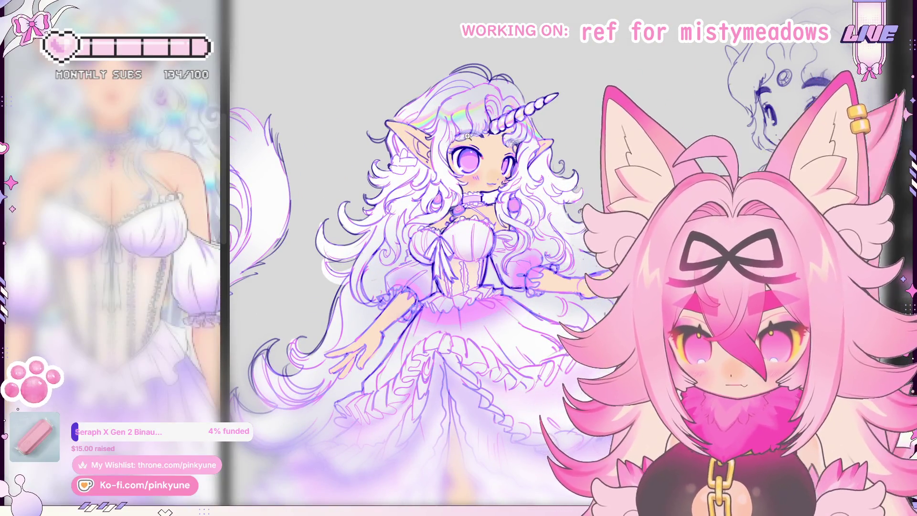
{"action": "scroll", "coordinate": [461, 148], "scroll_direction": "up", "scroll_amount": 3}
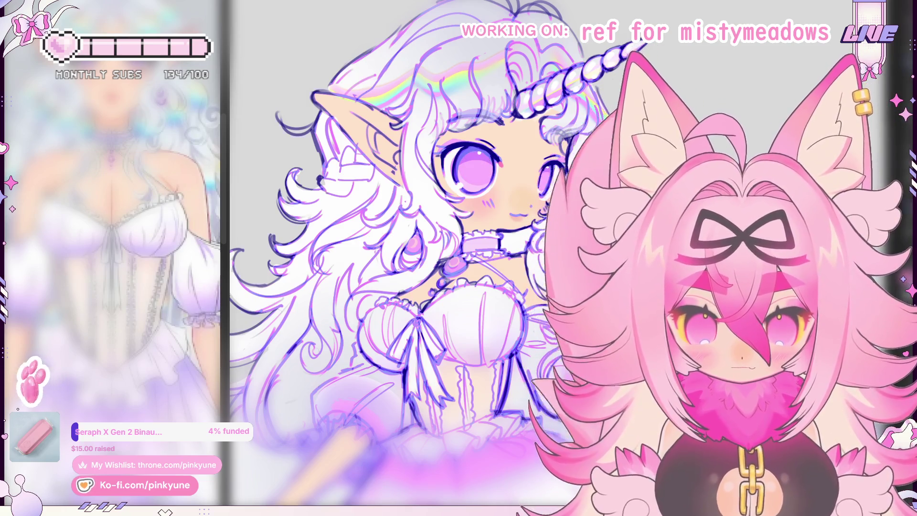
{"action": "key", "text": "ctrl+z"}
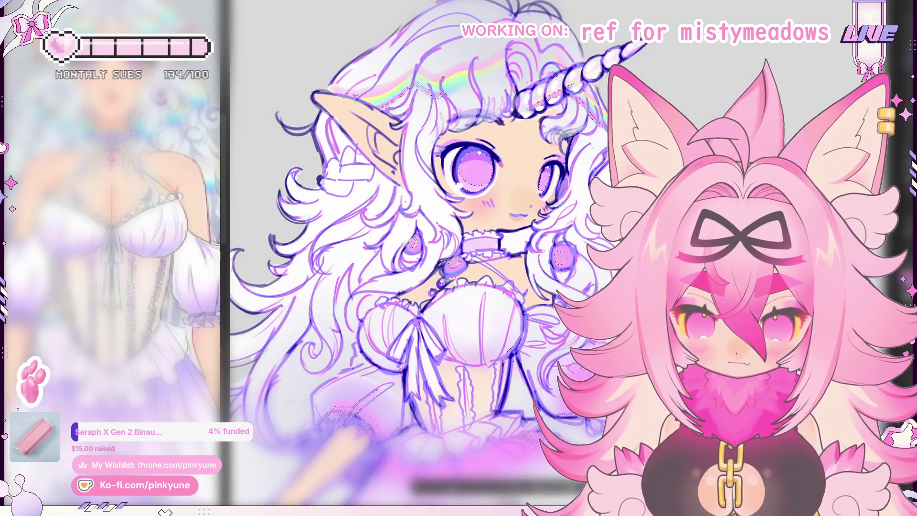
{"action": "left_click", "coordinate": [476, 148]}
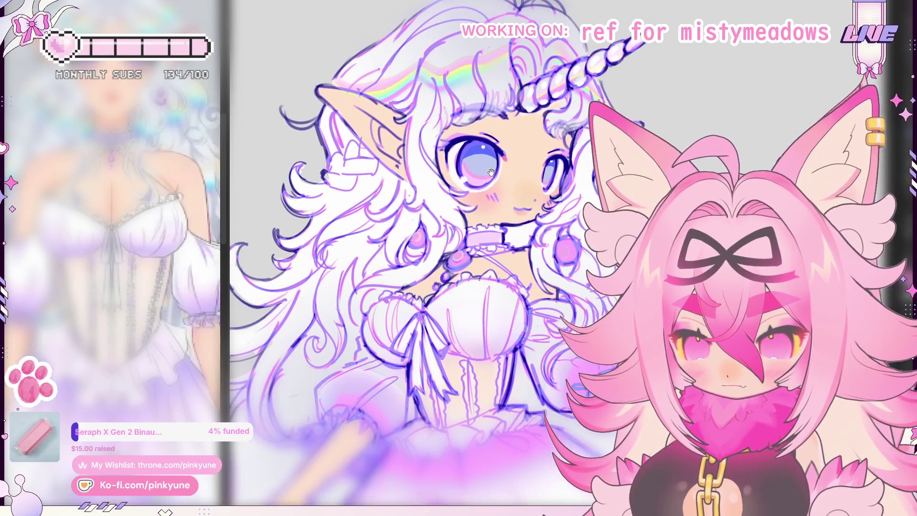
Zoom out and pan to frame the unicorn girl's full gown and figure
{"action": "scroll", "coordinate": [489, 165], "scroll_direction": "down", "scroll_amount": 3}
{"action": "left_click_drag", "start_coordinate": [466, 201], "coordinate": [509, 173]}
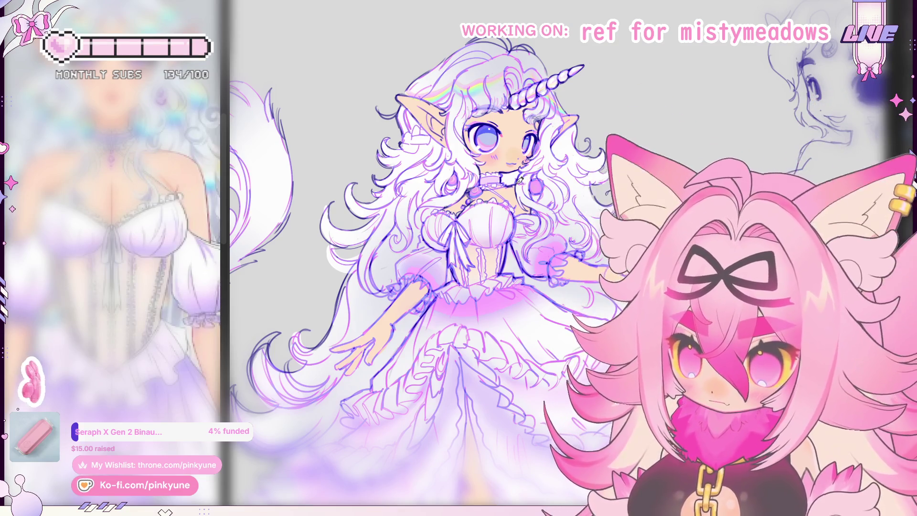
{"action": "scroll", "coordinate": [523, 253], "scroll_direction": "down", "scroll_amount": 2}
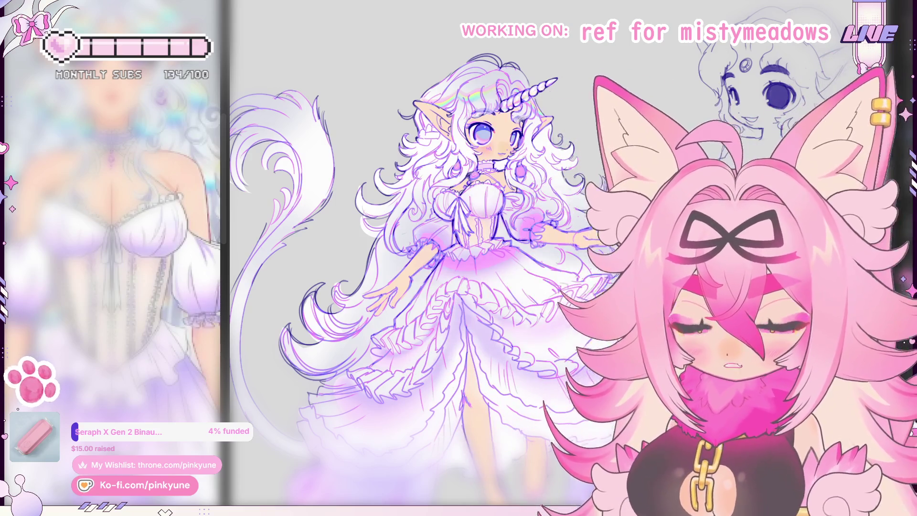
{"action": "scroll", "coordinate": [510, 184], "scroll_direction": "down", "scroll_amount": 3}
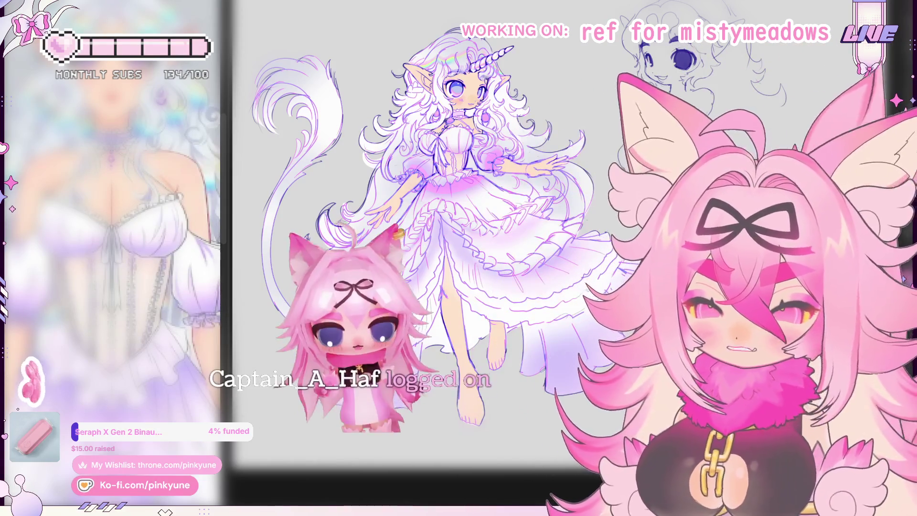
{"action": "scroll", "coordinate": [473, 144], "scroll_direction": "up", "scroll_amount": 3}
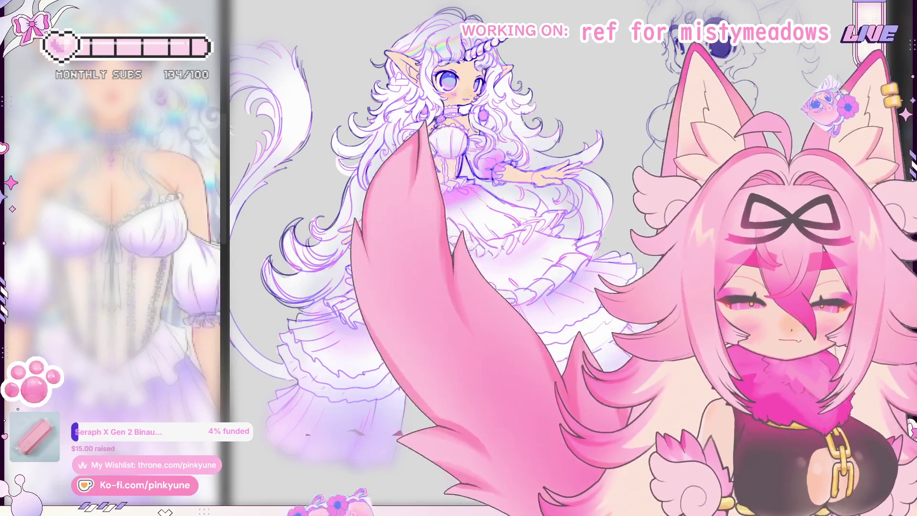
{"action": "scroll", "coordinate": [453, 177], "scroll_direction": "up", "scroll_amount": 1}
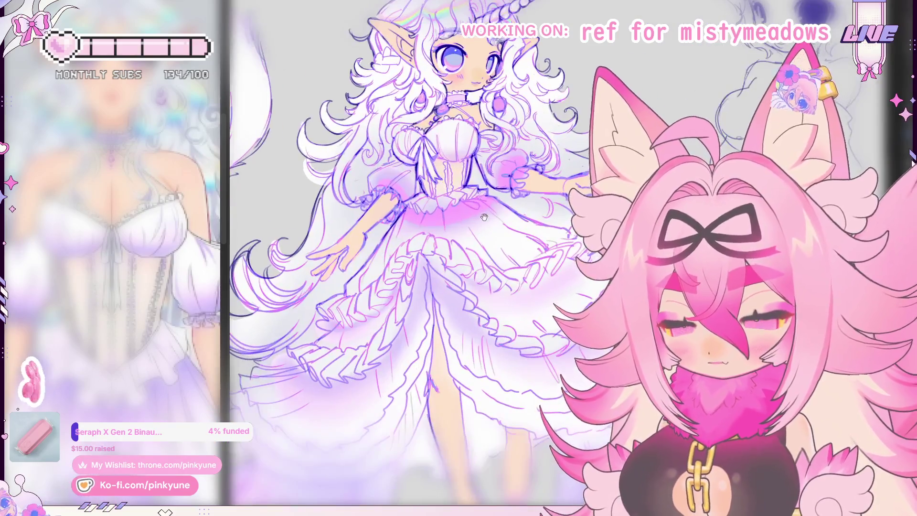
Zoom out and centre the view on the girl's gown
{"action": "scroll", "coordinate": [452, 178], "scroll_direction": "up", "scroll_amount": 1}
{"action": "scroll", "coordinate": [452, 177], "scroll_direction": "down", "scroll_amount": 3}
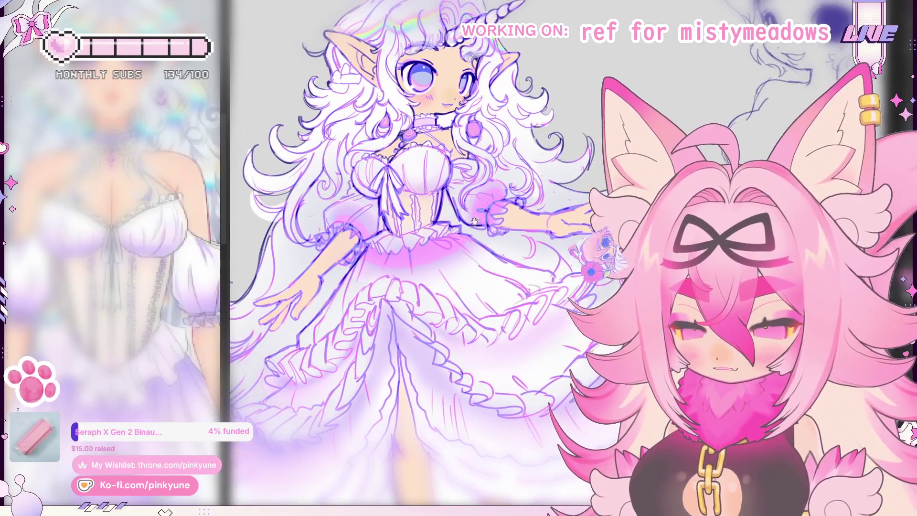
{"action": "scroll", "coordinate": [492, 247], "scroll_direction": "down", "scroll_amount": 3}
{"action": "scroll", "coordinate": [492, 247], "scroll_direction": "down", "scroll_amount": 2}
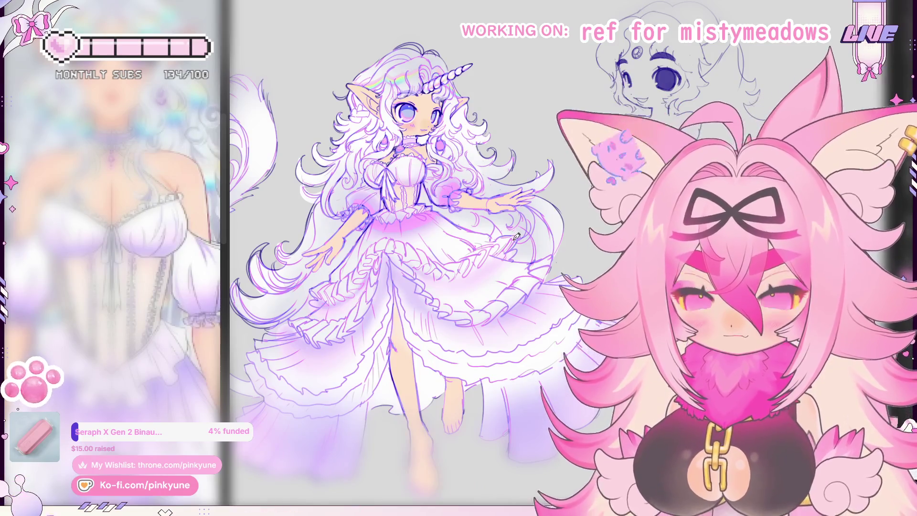
{"action": "scroll", "coordinate": [490, 241], "scroll_direction": "up", "scroll_amount": 1}
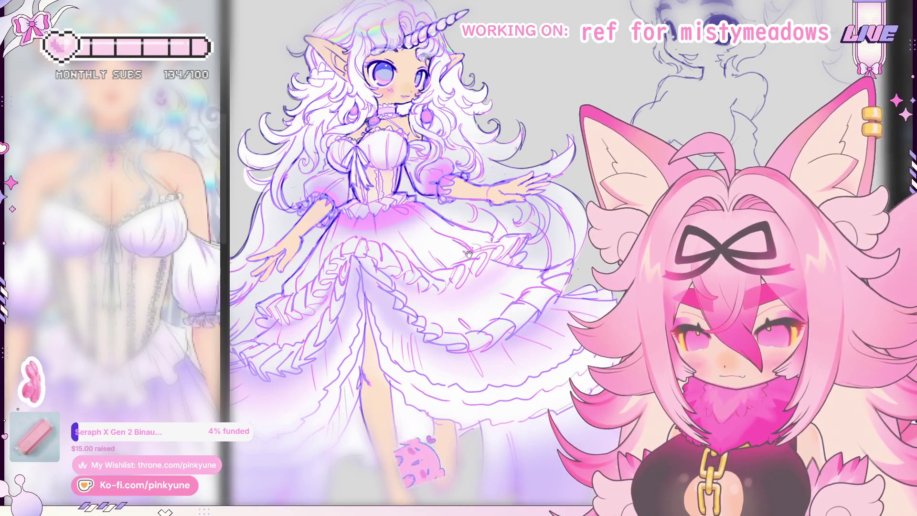
{"action": "scroll", "coordinate": [485, 247], "scroll_direction": "up", "scroll_amount": 1}
{"action": "left_click_drag", "start_coordinate": [479, 255], "coordinate": [497, 252]}
Zoom back in on the face, spiral horn and frilled choker
{"action": "scroll", "coordinate": [497, 252], "scroll_direction": "down", "scroll_amount": 2}
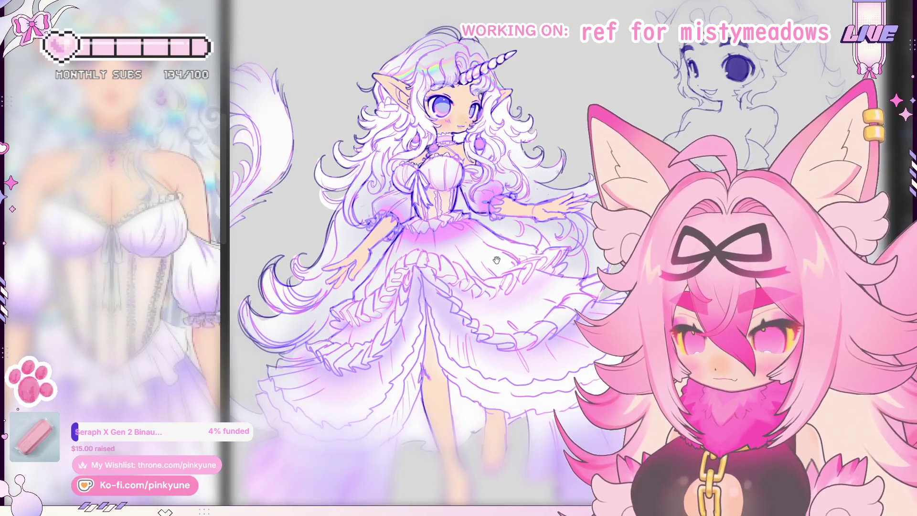
{"action": "scroll", "coordinate": [442, 134], "scroll_direction": "up", "scroll_amount": 3}
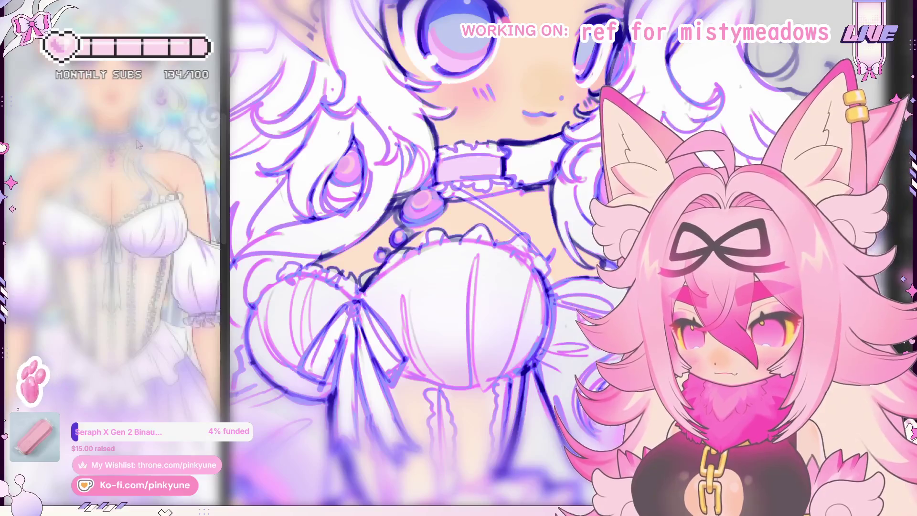
{"action": "scroll", "coordinate": [151, 153], "scroll_direction": "up", "scroll_amount": 2}
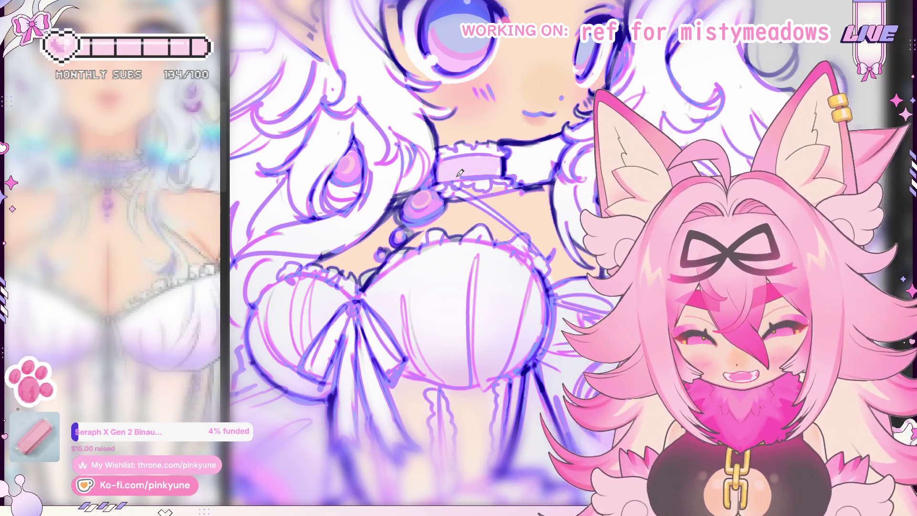
{"action": "scroll", "coordinate": [410, 155], "scroll_direction": "down", "scroll_amount": 3}
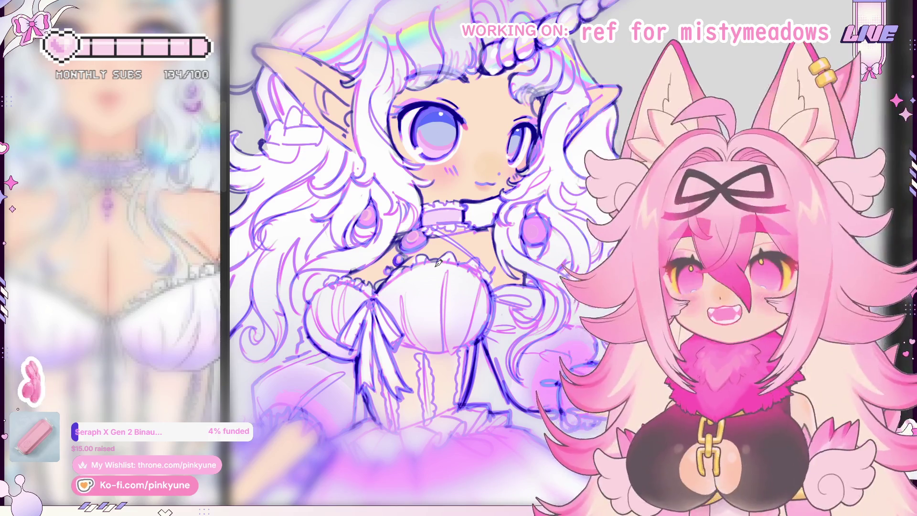
{"action": "scroll", "coordinate": [471, 138], "scroll_direction": "up", "scroll_amount": 1}
{"action": "scroll", "coordinate": [470, 138], "scroll_direction": "down", "scroll_amount": 2}
{"action": "scroll", "coordinate": [488, 133], "scroll_direction": "up", "scroll_amount": 2}
{"action": "scroll", "coordinate": [482, 187], "scroll_direction": "down", "scroll_amount": 2}
{"action": "scroll", "coordinate": [470, 107], "scroll_direction": "up", "scroll_amount": 1}
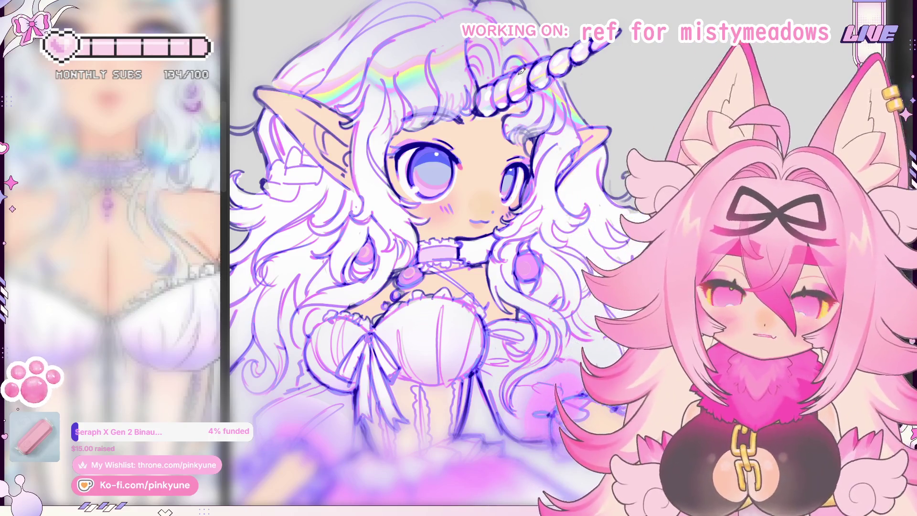
Zoom in on the left eye and dab a white highlight dot into it
{"action": "scroll", "coordinate": [476, 159], "scroll_direction": "up", "scroll_amount": 2}
{"action": "left_click_drag", "start_coordinate": [476, 159], "coordinate": [481, 168]}
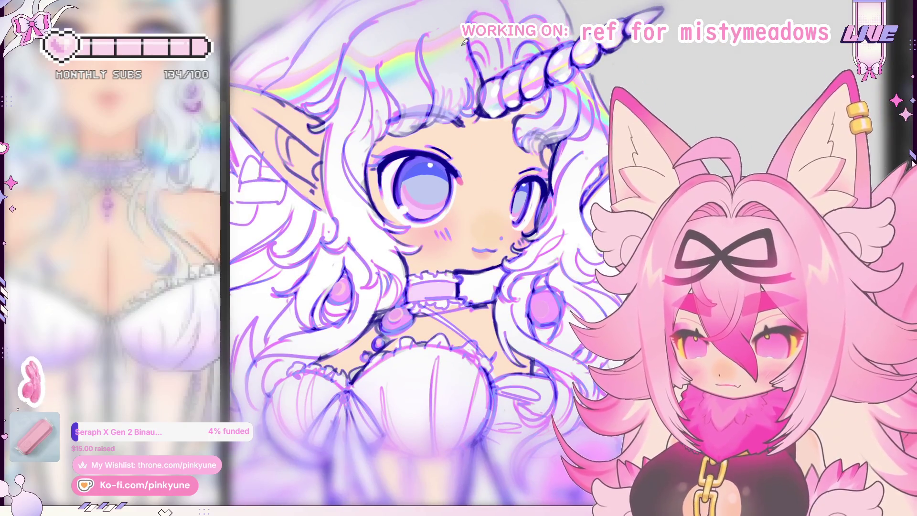
{"action": "mouse_move", "coordinate": [478, 227]}
{"action": "left_mouse_down"}
{"action": "mouse_move", "coordinate": [486, 214]}
{"action": "mouse_move", "coordinate": [496, 217]}
{"action": "left_mouse_up"}
{"action": "left_click", "coordinate": [501, 208], "text": "alt"}
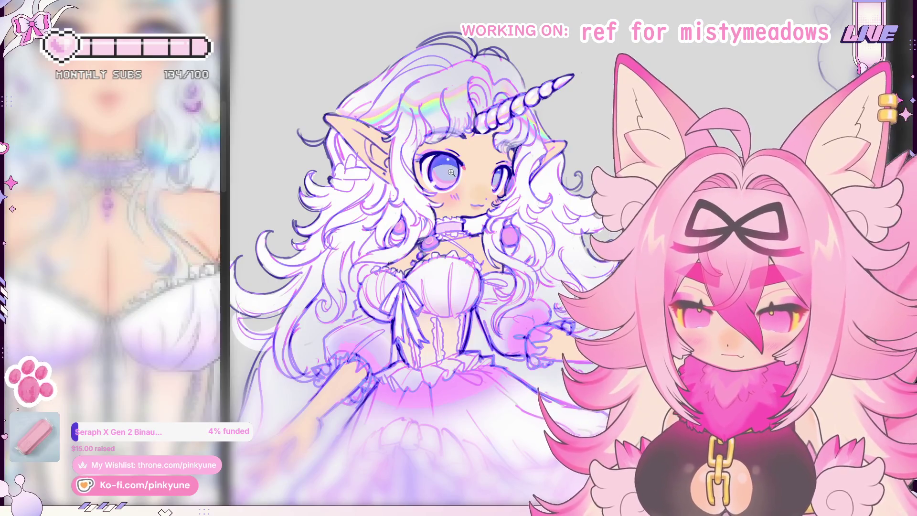
{"action": "left_click", "coordinate": [451, 172]}
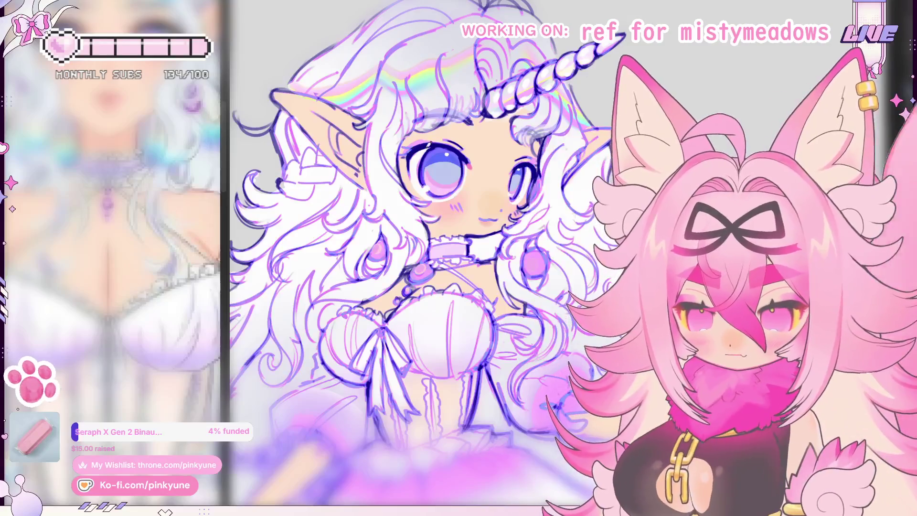
{"action": "left_click", "coordinate": [448, 154]}
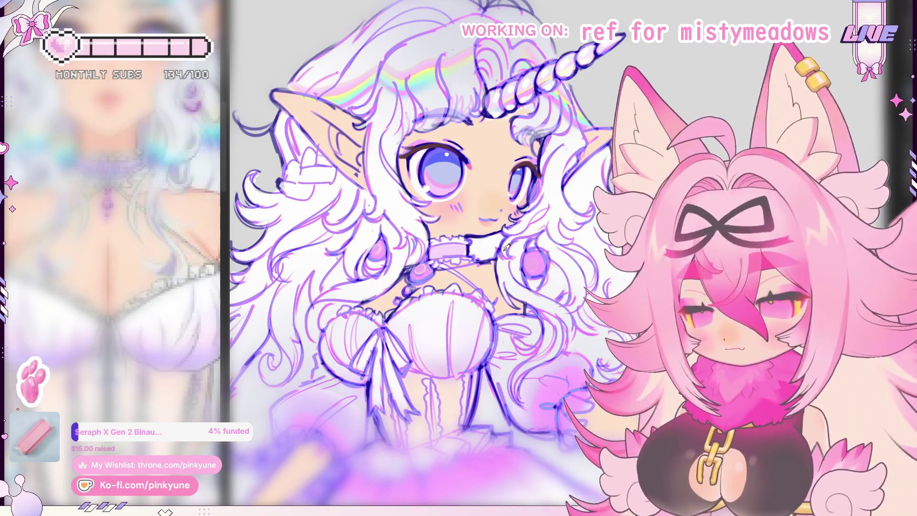
Toggle the moon-and-orb ornament beside the horn on and off again
{"action": "left_click_drag", "start_coordinate": [460, 173], "coordinate": [465, 199]}
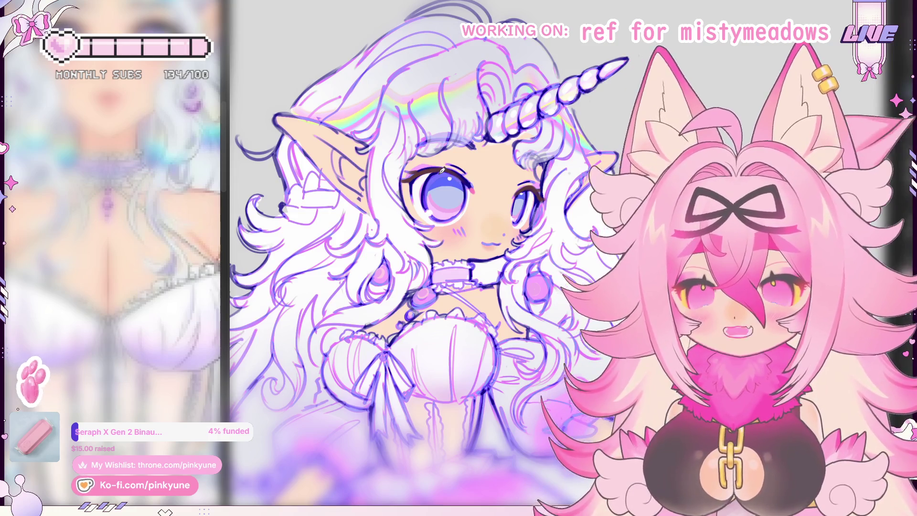
{"action": "key", "text": "ctrl+z"}
{"action": "key", "text": "ctrl+y"}
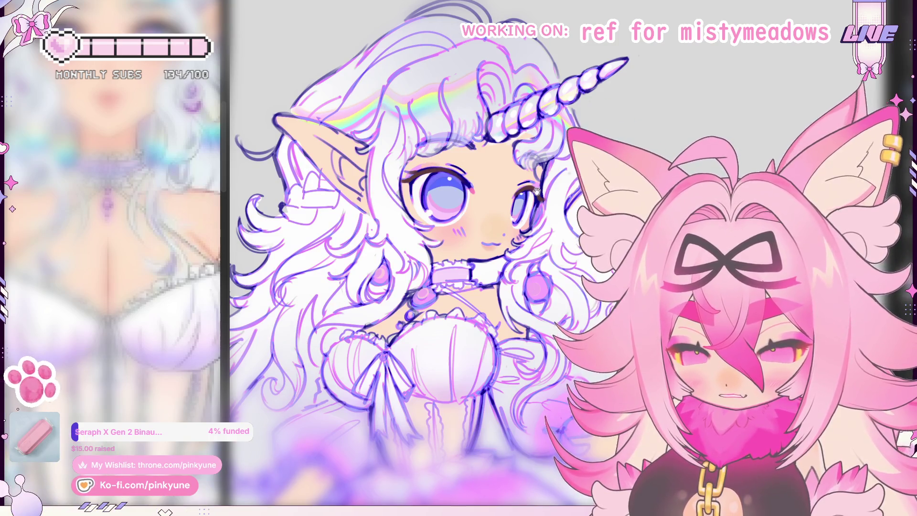
{"action": "scroll", "coordinate": [499, 170], "scroll_direction": "up", "scroll_amount": 3}
{"action": "left_click_drag", "start_coordinate": [495, 170], "coordinate": [485, 165]}
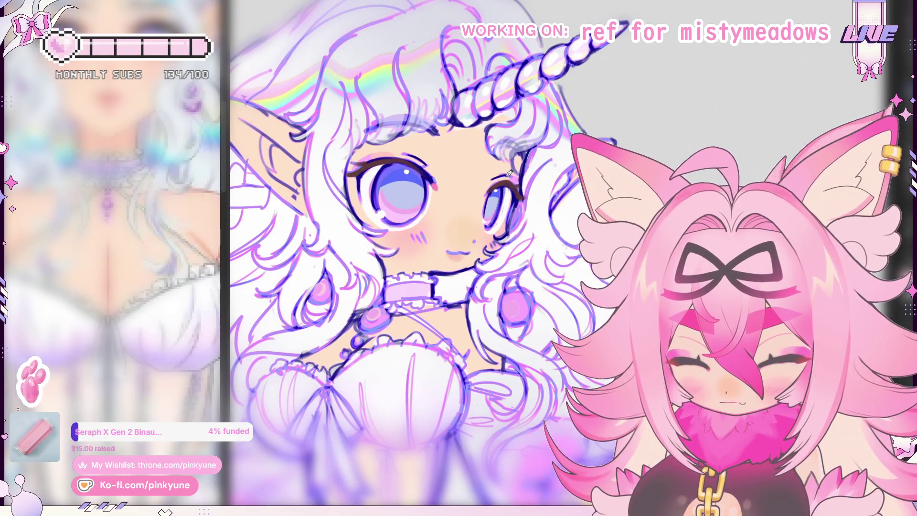
Pan the view slightly to bring the left eye area back in frame
{"action": "left_click_drag", "start_coordinate": [512, 178], "coordinate": [513, 167]}
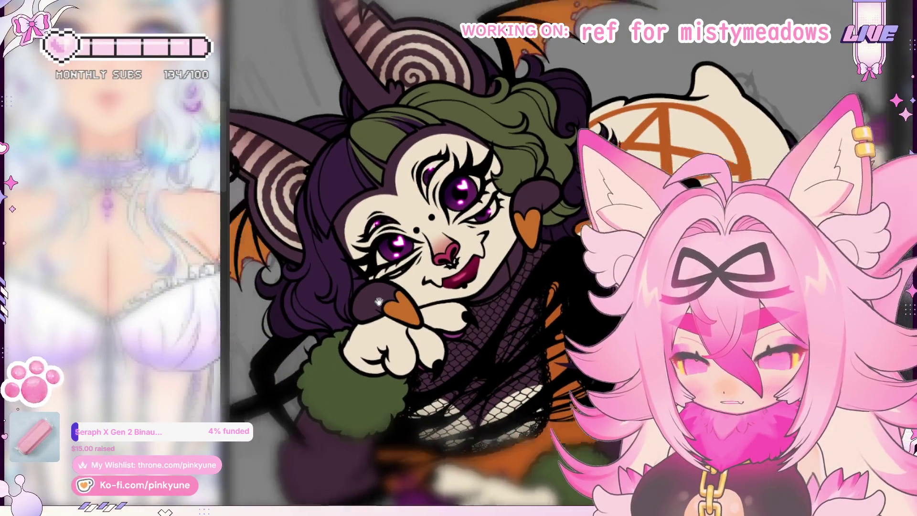
Pan over the bat-winged character, from the purple creature below up to her face
{"action": "left_click_drag", "start_coordinate": [379, 301], "coordinate": [401, 292]}
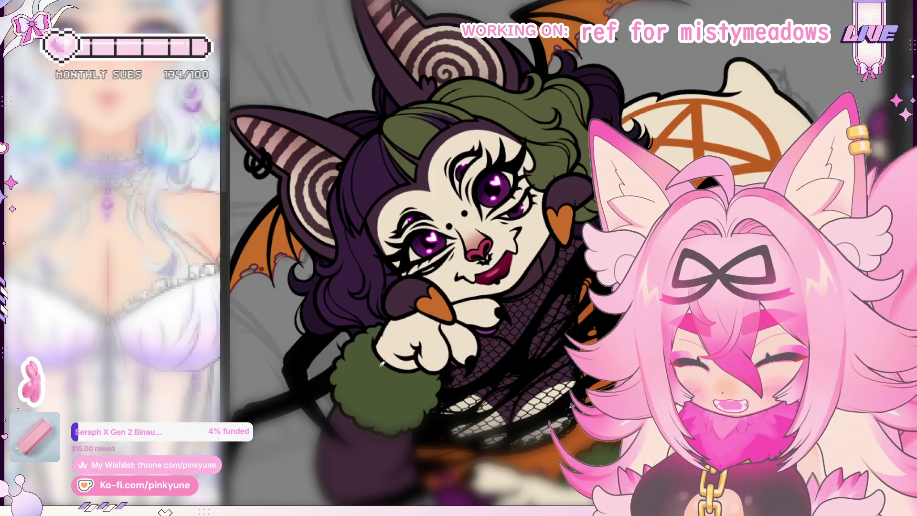
{"action": "mouse_move", "coordinate": [502, 415]}
{"action": "left_mouse_down"}
{"action": "mouse_move", "coordinate": [577, 338]}
{"action": "mouse_move", "coordinate": [449, 260]}
{"action": "left_mouse_up"}
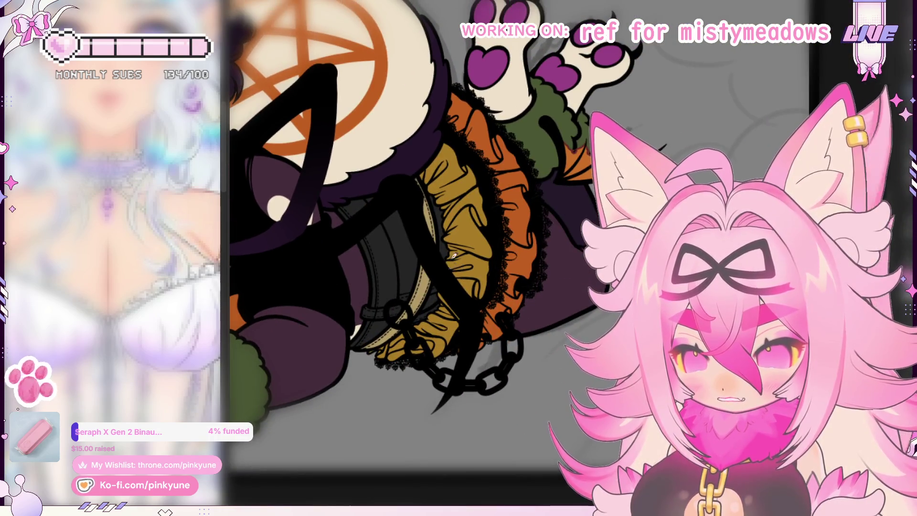
{"action": "mouse_move", "coordinate": [485, 121]}
{"action": "left_mouse_down"}
{"action": "mouse_move", "coordinate": [475, 283]}
{"action": "mouse_move", "coordinate": [477, 275]}
{"action": "left_mouse_up"}
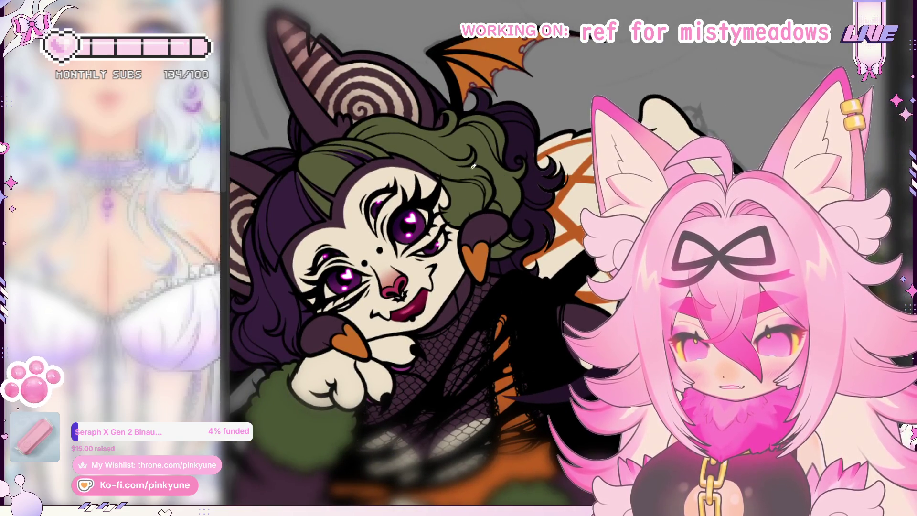
{"action": "left_click_drag", "start_coordinate": [475, 158], "coordinate": [431, 212]}
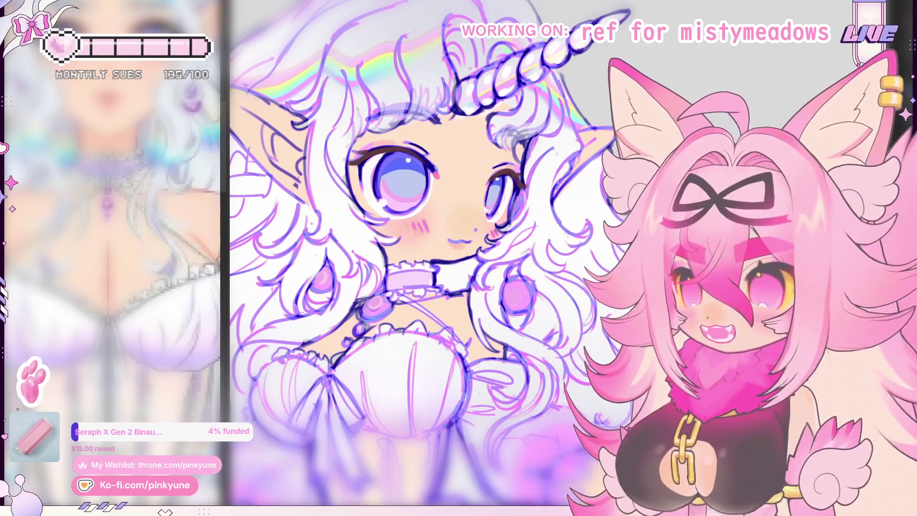
Sweep a rainbow sheen band left to right across the girl's white hair
{"action": "scroll", "coordinate": [472, 135], "scroll_direction": "down", "scroll_amount": 3}
{"action": "scroll", "coordinate": [478, 173], "scroll_direction": "up", "scroll_amount": 4}
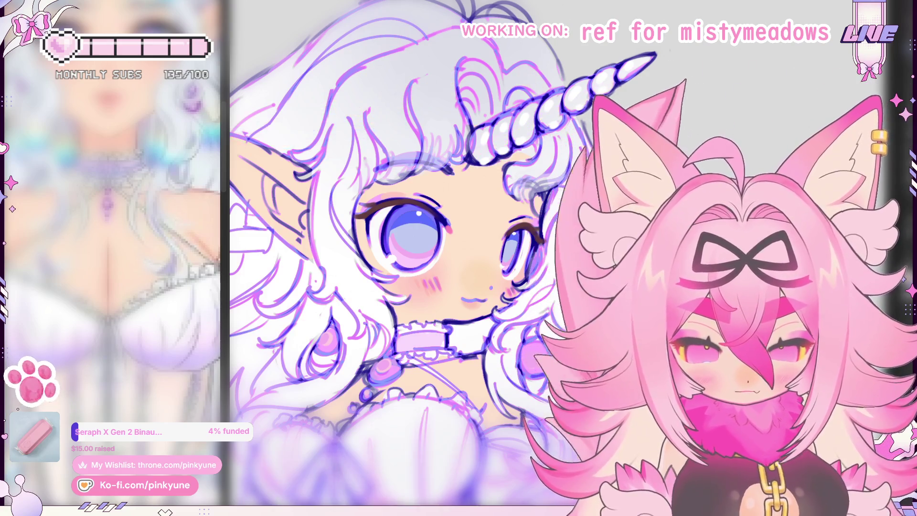
{"action": "left_click_drag", "start_coordinate": [258, 136], "coordinate": [592, 158]}
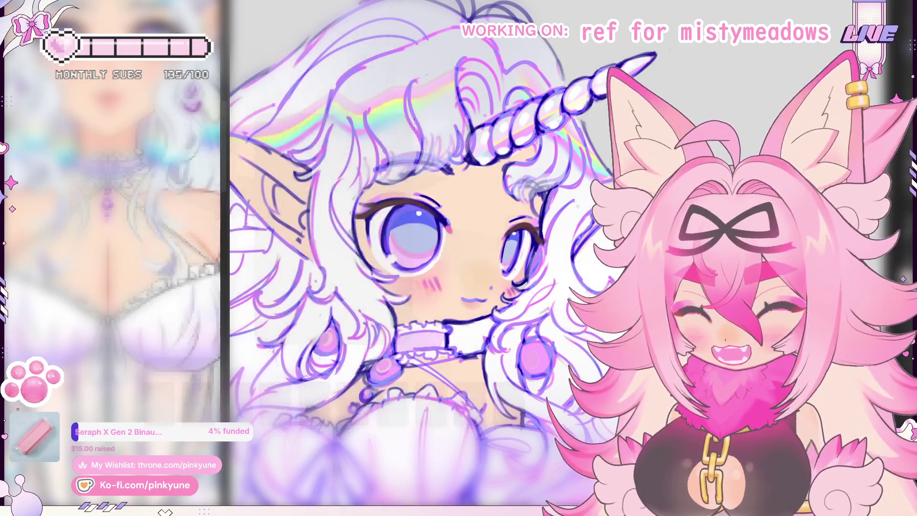
{"action": "scroll", "coordinate": [467, 210], "scroll_direction": "down", "scroll_amount": 6}
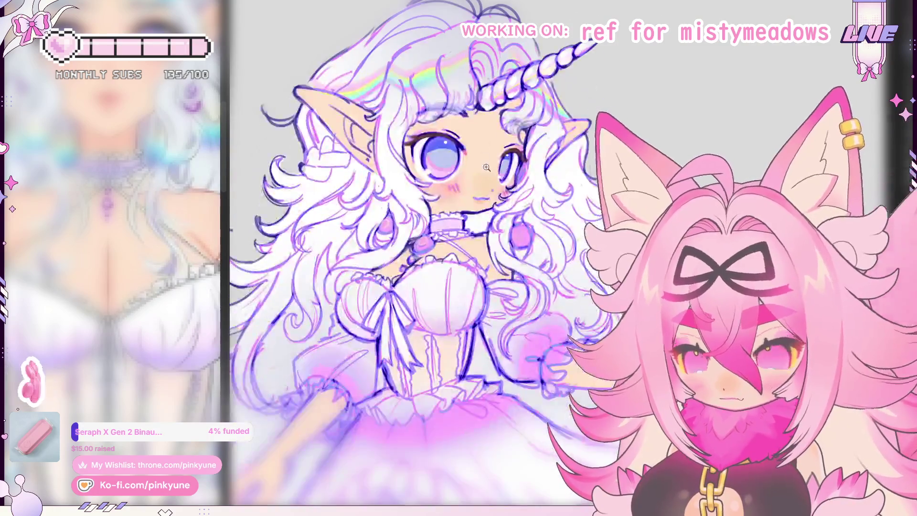
{"action": "scroll", "coordinate": [483, 167], "scroll_direction": "down", "scroll_amount": 2}
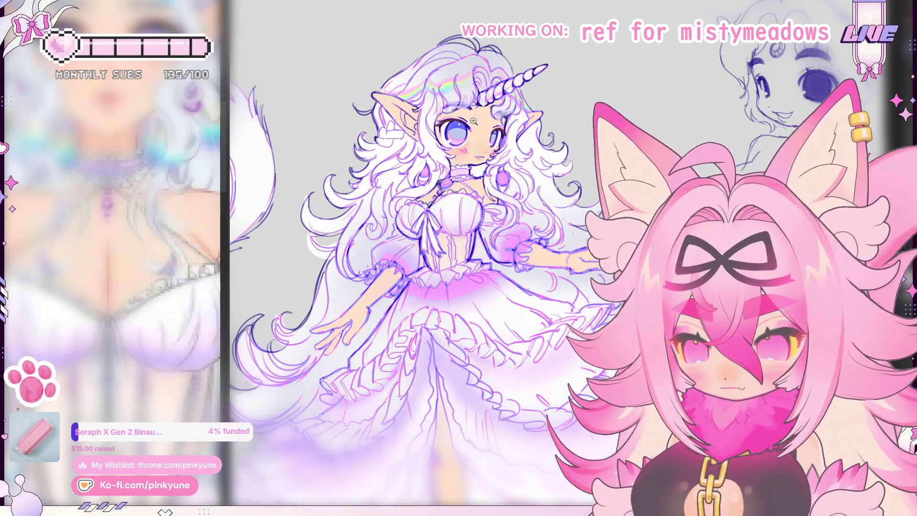
{"action": "scroll", "coordinate": [473, 123], "scroll_direction": "up", "scroll_amount": 5}
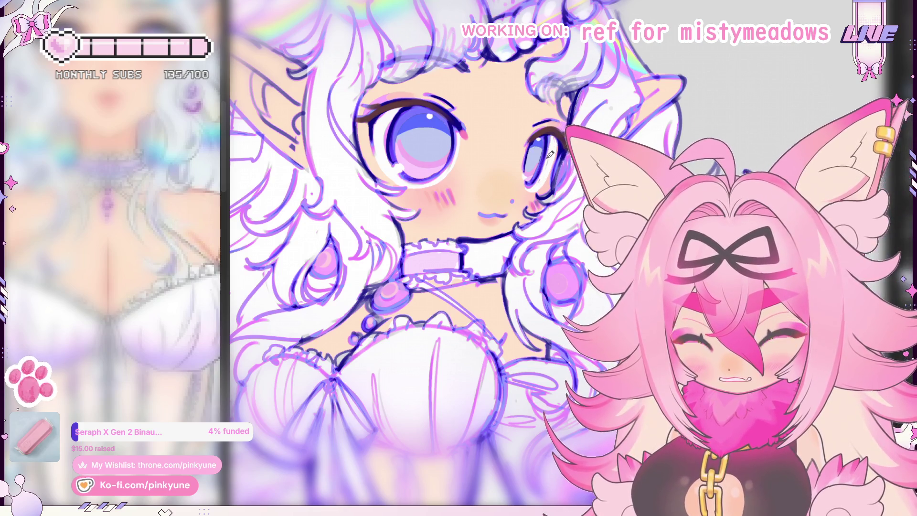
Pan left across the face, then up to the horn and top of the head
{"action": "left_click_drag", "start_coordinate": [545, 168], "coordinate": [544, 168]}
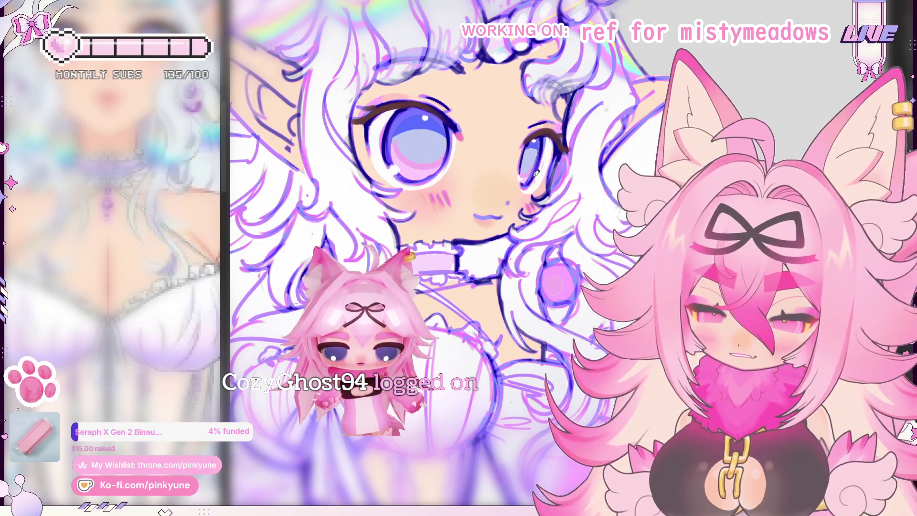
{"action": "left_click_drag", "start_coordinate": [359, 168], "coordinate": [351, 164]}
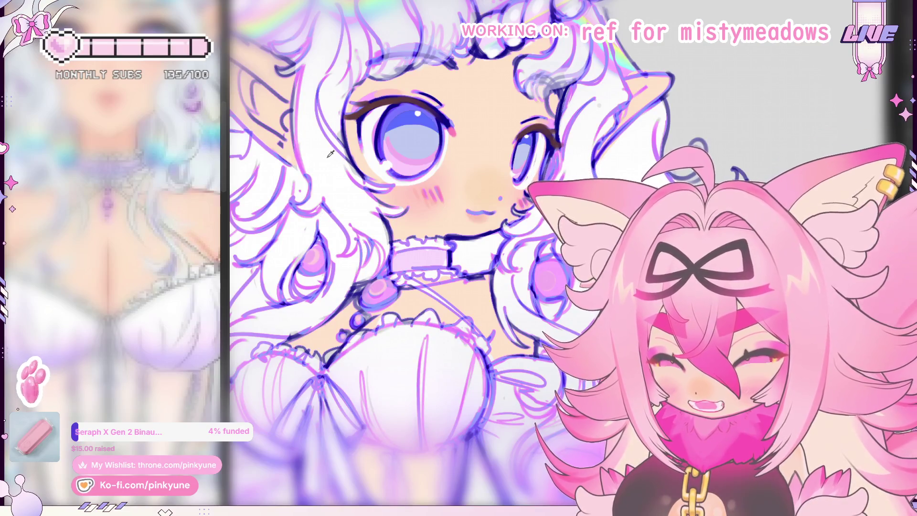
{"action": "left_click_drag", "start_coordinate": [454, 192], "coordinate": [447, 197]}
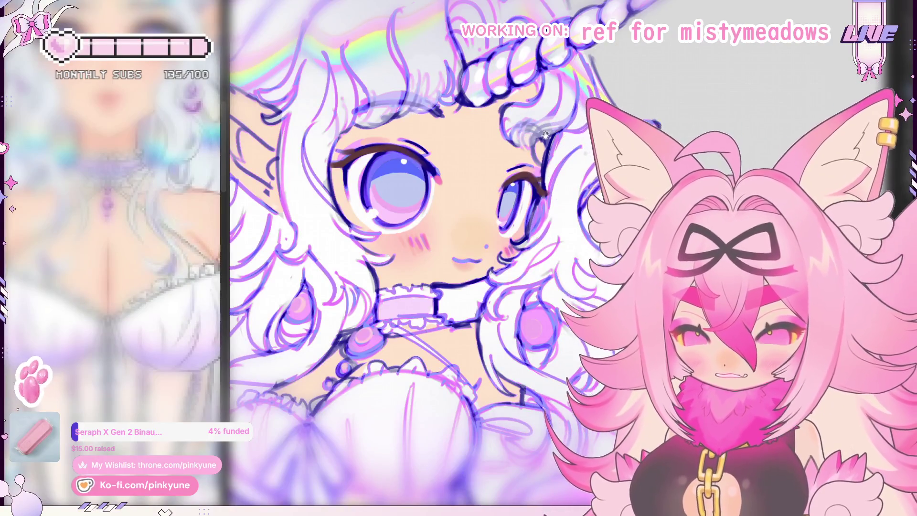
{"action": "left_click_drag", "start_coordinate": [548, 136], "coordinate": [555, 157]}
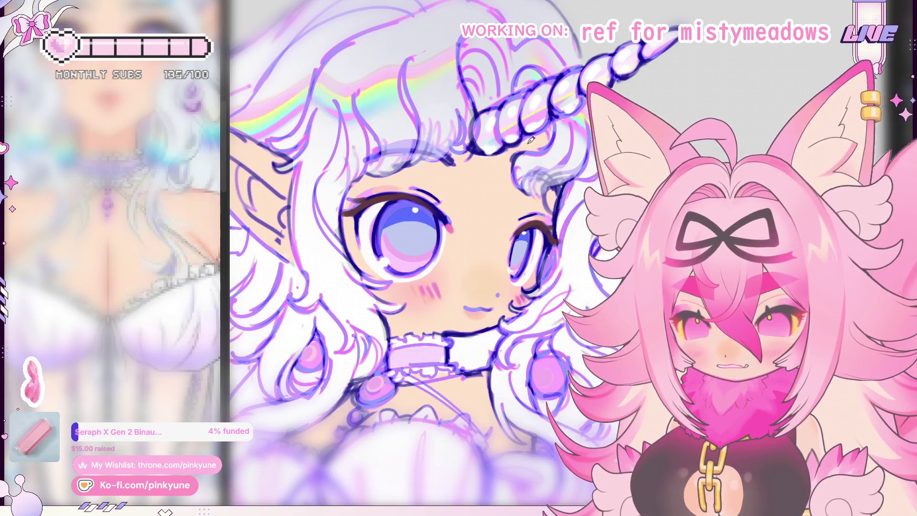
{"action": "scroll", "coordinate": [543, 152], "scroll_direction": "down", "scroll_amount": 5}
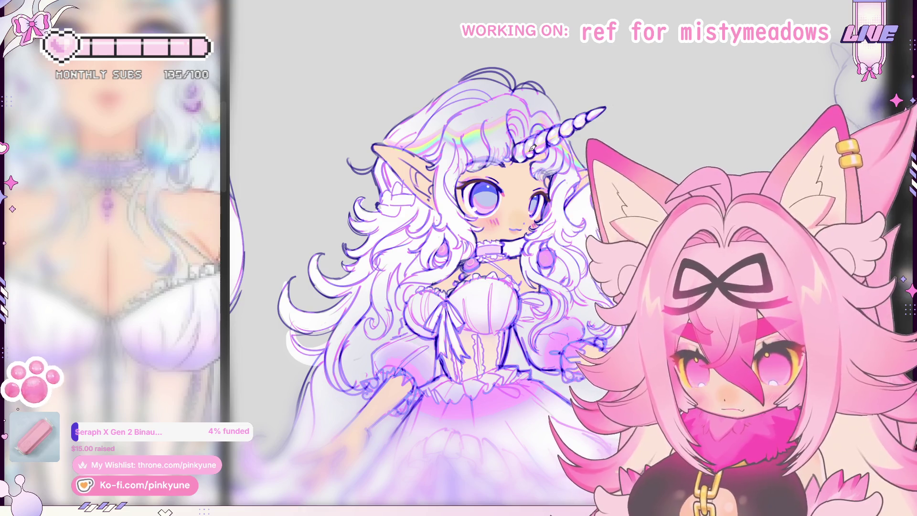
{"action": "scroll", "coordinate": [484, 139], "scroll_direction": "up", "scroll_amount": 3}
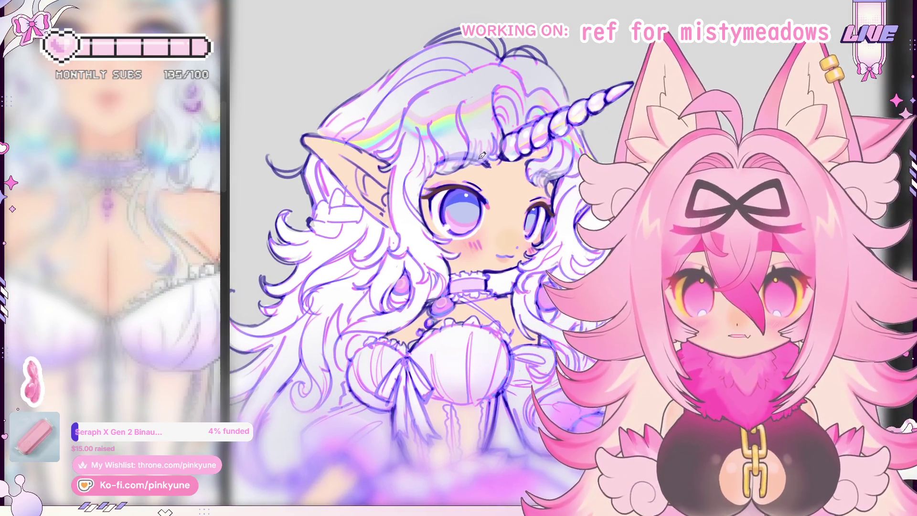
{"action": "scroll", "coordinate": [480, 154], "scroll_direction": "down", "scroll_amount": 4}
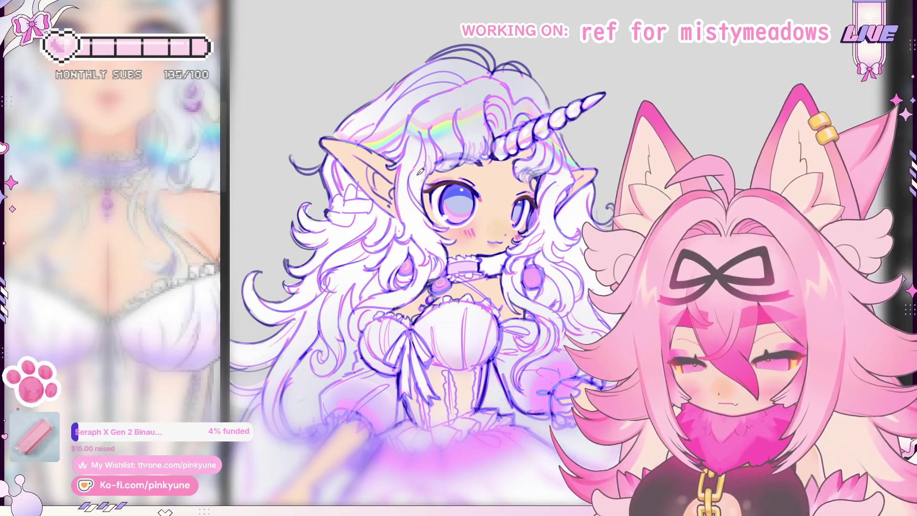
{"action": "scroll", "coordinate": [476, 180], "scroll_direction": "down", "scroll_amount": 2}
{"action": "scroll", "coordinate": [475, 175], "scroll_direction": "down", "scroll_amount": 2}
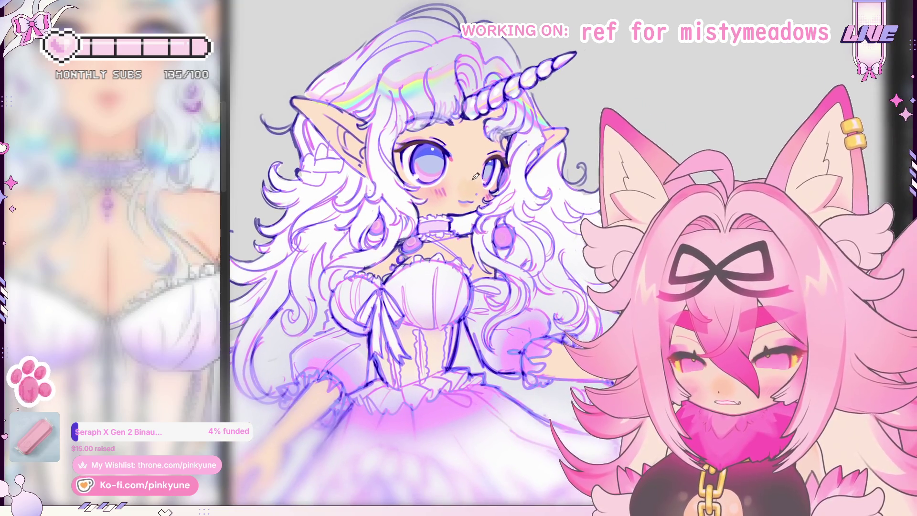
{"action": "scroll", "coordinate": [478, 187], "scroll_direction": "down", "scroll_amount": 2}
{"action": "scroll", "coordinate": [475, 191], "scroll_direction": "down", "scroll_amount": 2}
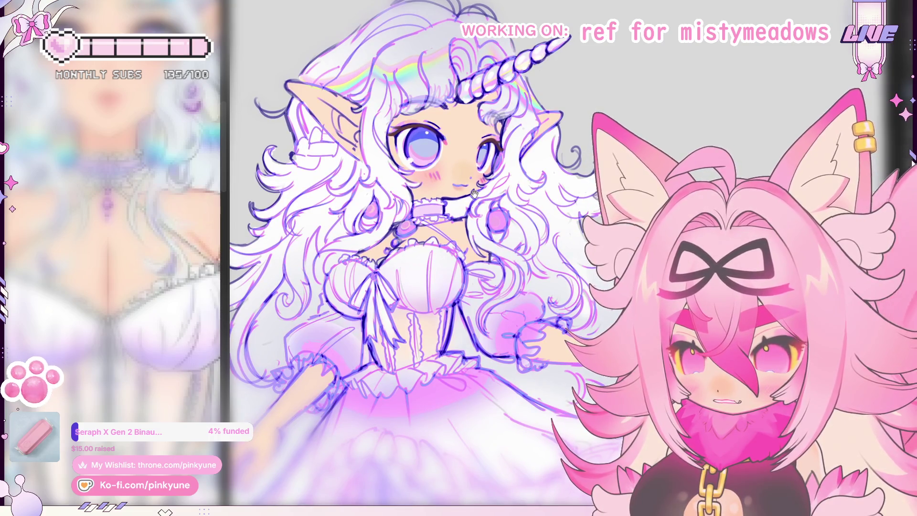
{"action": "scroll", "coordinate": [474, 193], "scroll_direction": "down", "scroll_amount": 5}
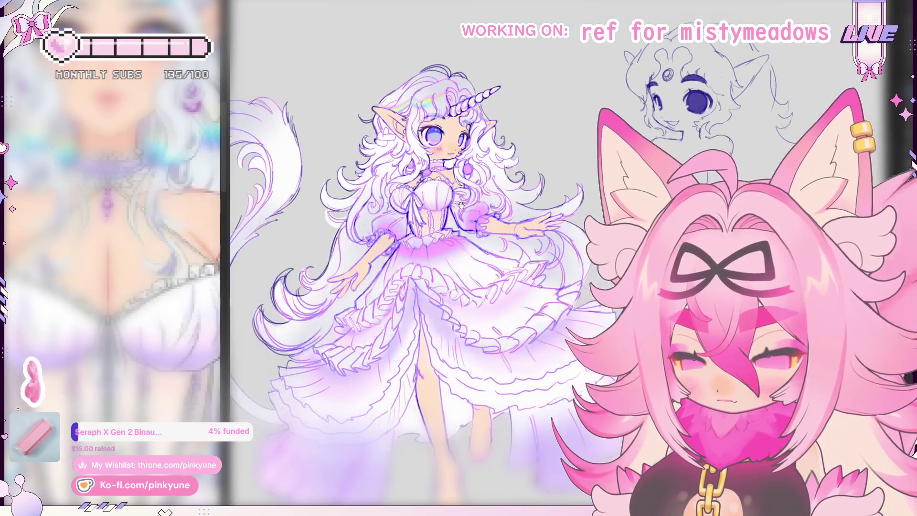
{"action": "scroll", "coordinate": [461, 204], "scroll_direction": "down", "scroll_amount": 2}
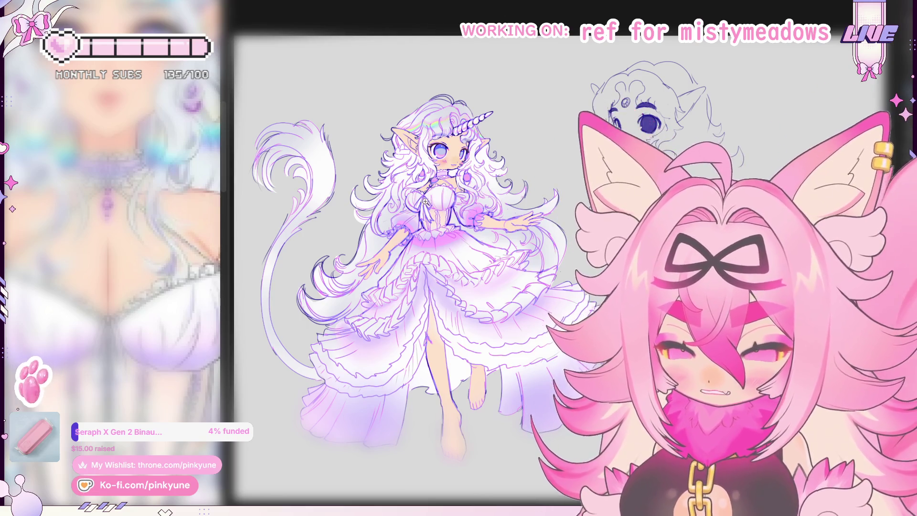
{"action": "scroll", "coordinate": [425, 201], "scroll_direction": "up", "scroll_amount": 5}
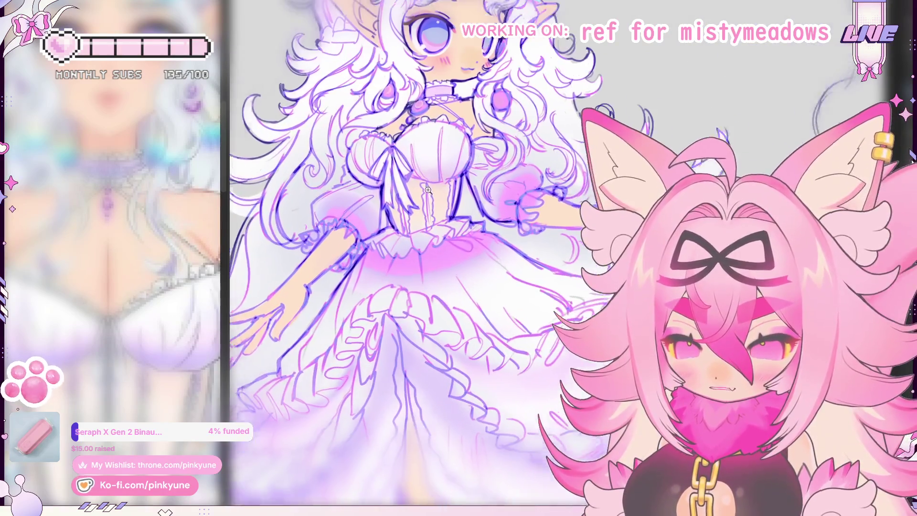
Zoom and pan across the canvas until the pink fox-girl painting fills the screen
{"action": "scroll", "coordinate": [428, 189], "scroll_direction": "up", "scroll_amount": 2}
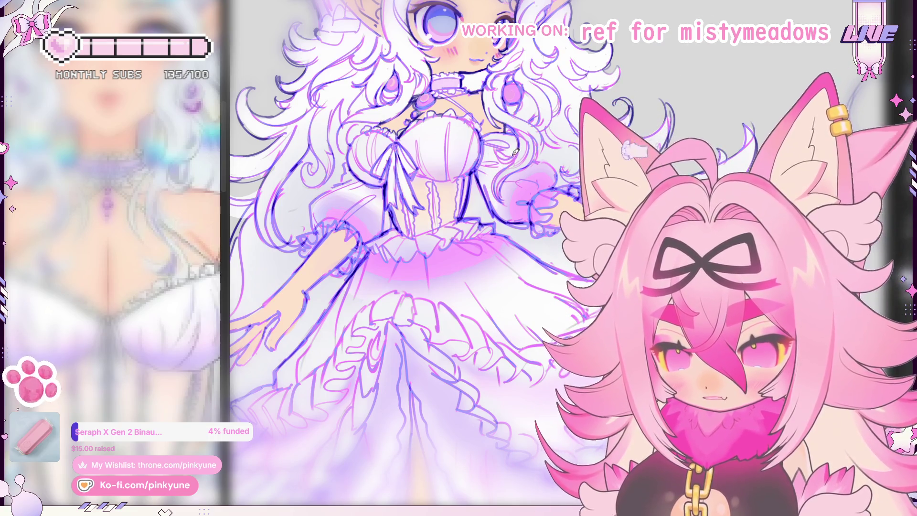
{"action": "scroll", "coordinate": [515, 154], "scroll_direction": "down", "scroll_amount": 5}
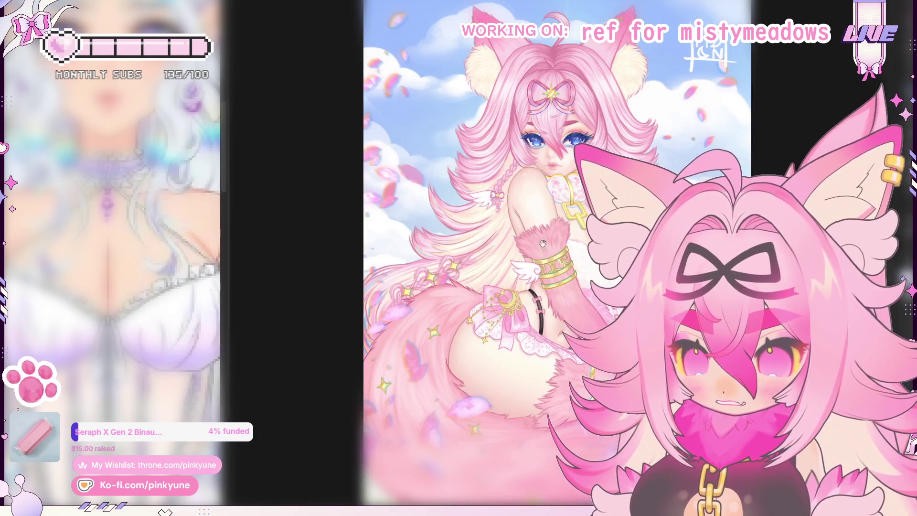
{"action": "left_click_drag", "start_coordinate": [542, 243], "coordinate": [440, 222]}
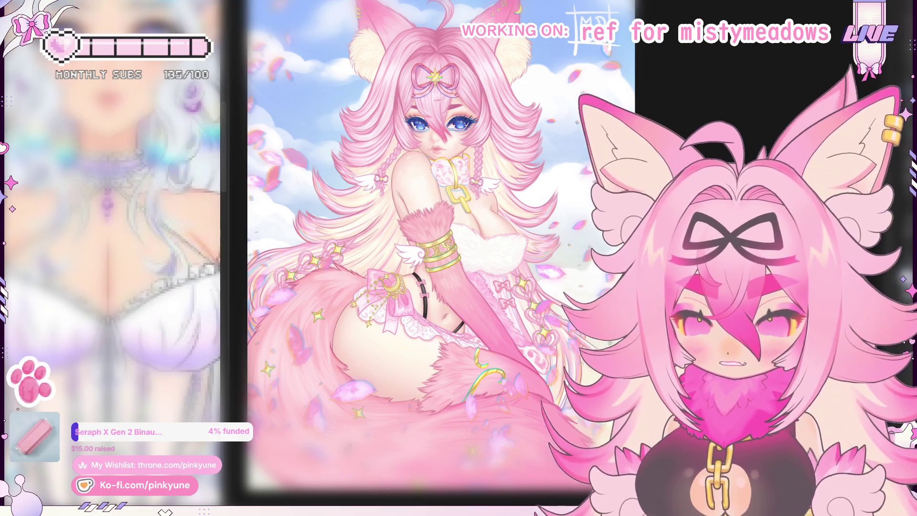
{"action": "scroll", "coordinate": [449, 407], "scroll_direction": "down", "scroll_amount": 1}
{"action": "scroll", "coordinate": [450, 407], "scroll_direction": "down", "scroll_amount": 1}
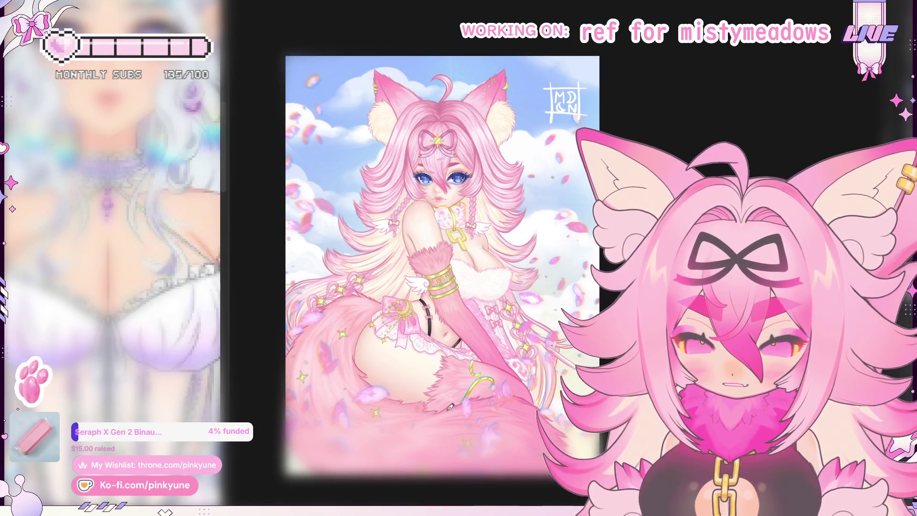
{"action": "scroll", "coordinate": [462, 254], "scroll_direction": "up", "scroll_amount": 8}
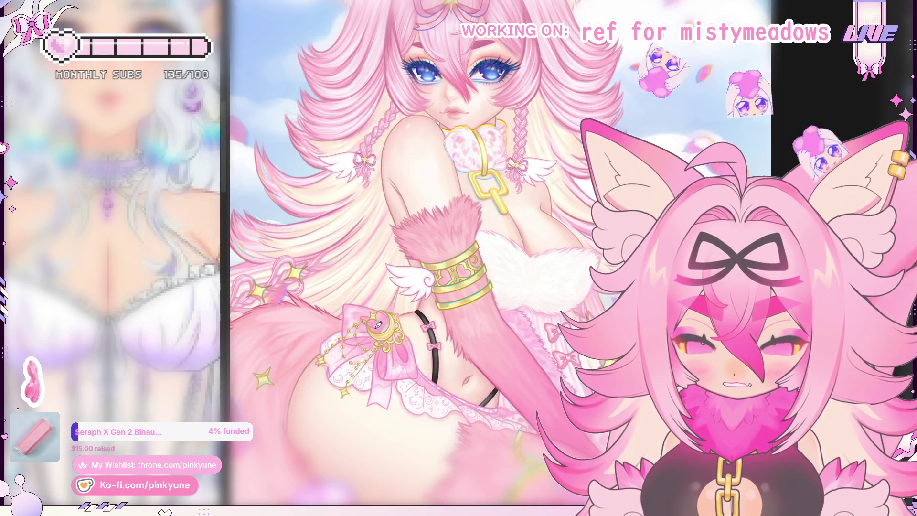
{"action": "scroll", "coordinate": [466, 308], "scroll_direction": "down", "scroll_amount": 1}
{"action": "scroll", "coordinate": [466, 287], "scroll_direction": "down", "scroll_amount": 2}
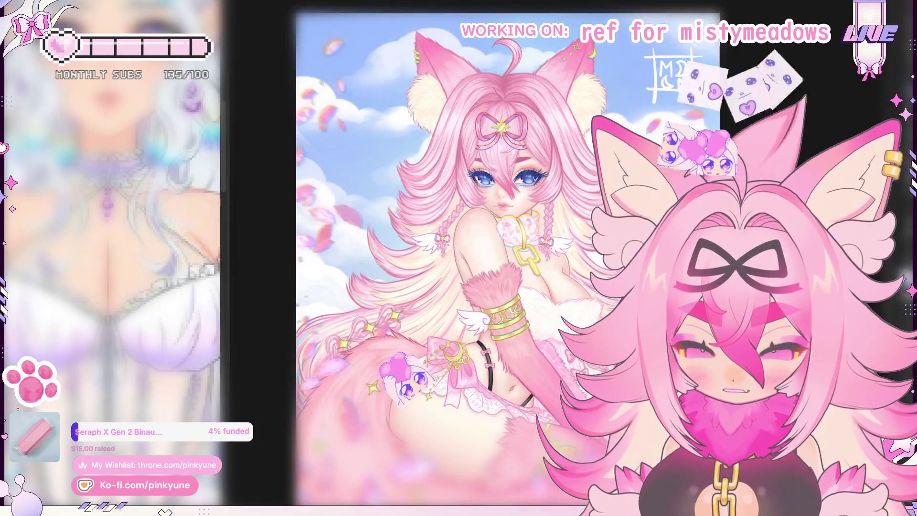
{"action": "scroll", "coordinate": [477, 215], "scroll_direction": "up", "scroll_amount": 6}
{"action": "scroll", "coordinate": [529, 364], "scroll_direction": "down", "scroll_amount": 5}
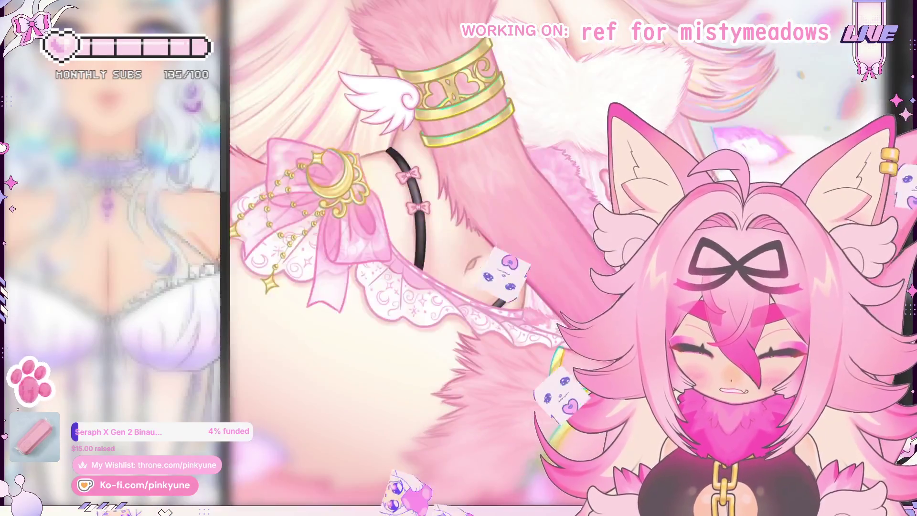
{"action": "mouse_move", "coordinate": [529, 364]}
{"action": "left_mouse_down"}
{"action": "mouse_move", "coordinate": [411, 326]}
{"action": "mouse_move", "coordinate": [368, 358]}
{"action": "mouse_move", "coordinate": [354, 385]}
{"action": "mouse_move", "coordinate": [454, 353]}
{"action": "left_mouse_up"}
{"action": "scroll", "coordinate": [453, 352], "scroll_direction": "up", "scroll_amount": 10}
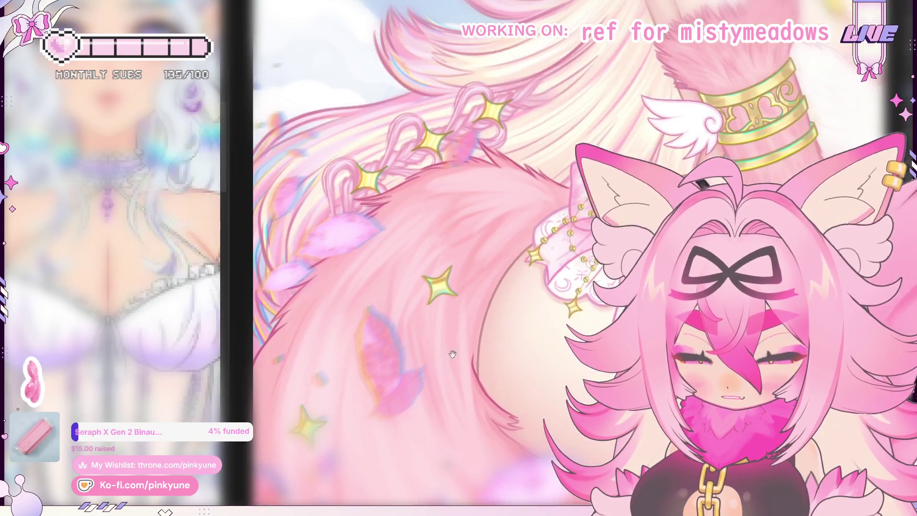
{"action": "scroll", "coordinate": [385, 350], "scroll_direction": "up", "scroll_amount": 4}
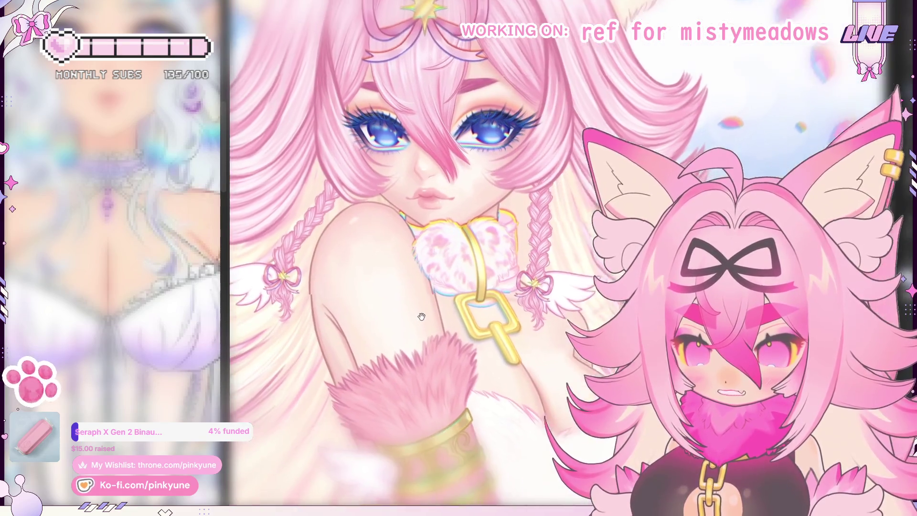
{"action": "scroll", "coordinate": [454, 257], "scroll_direction": "up", "scroll_amount": 3}
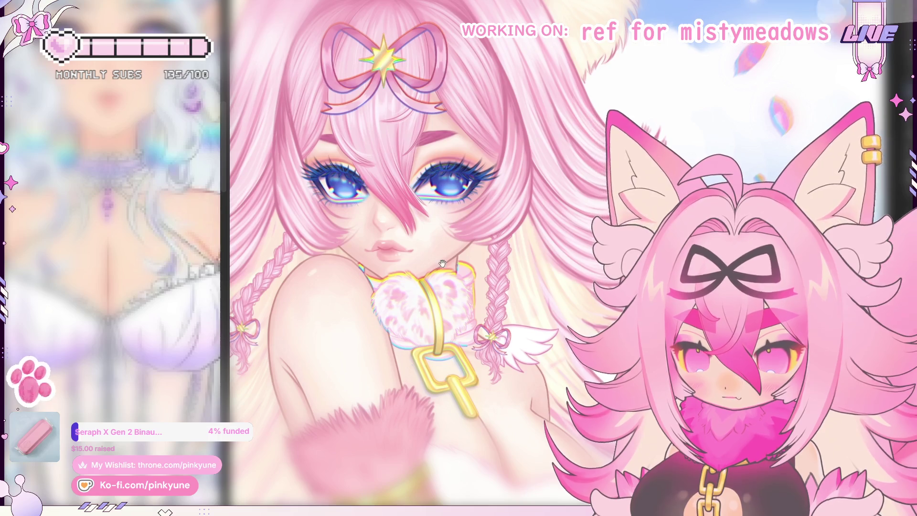
{"action": "scroll", "coordinate": [457, 284], "scroll_direction": "up", "scroll_amount": 3}
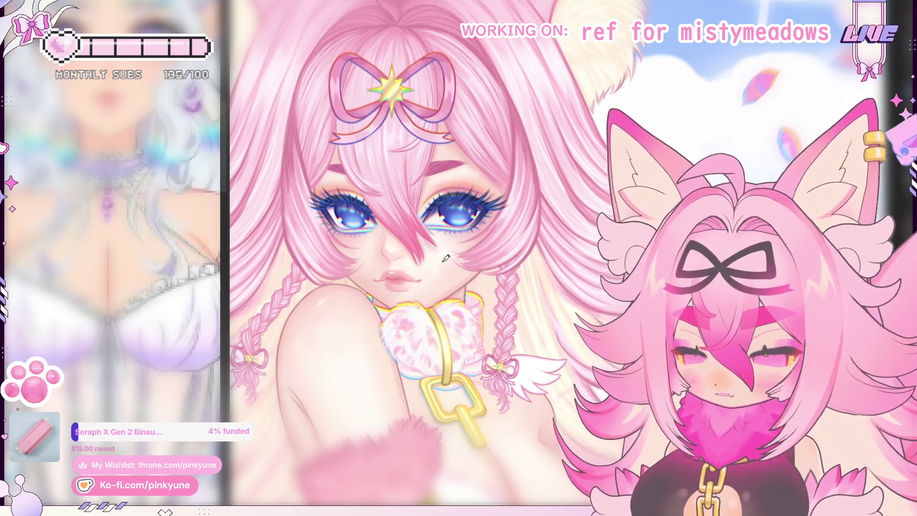
{"action": "scroll", "coordinate": [429, 214], "scroll_direction": "down", "scroll_amount": 3}
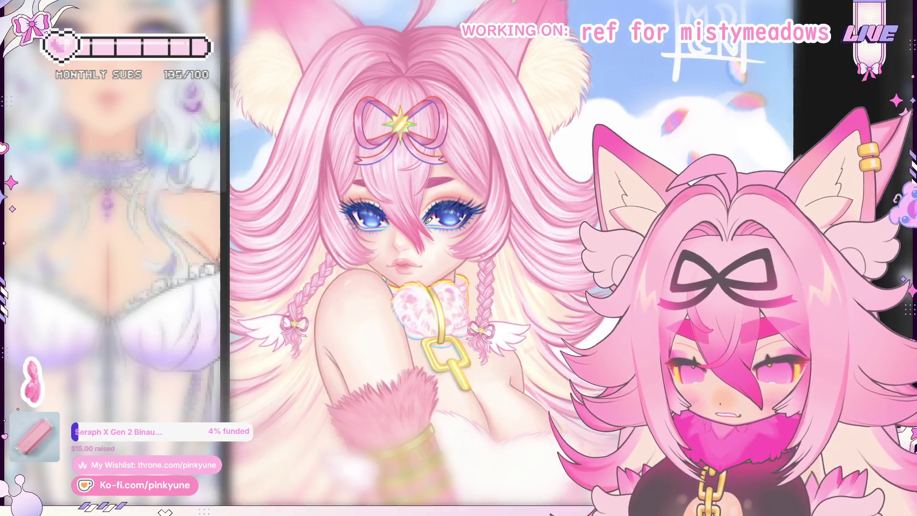
{"action": "scroll", "coordinate": [401, 249], "scroll_direction": "down", "scroll_amount": 3}
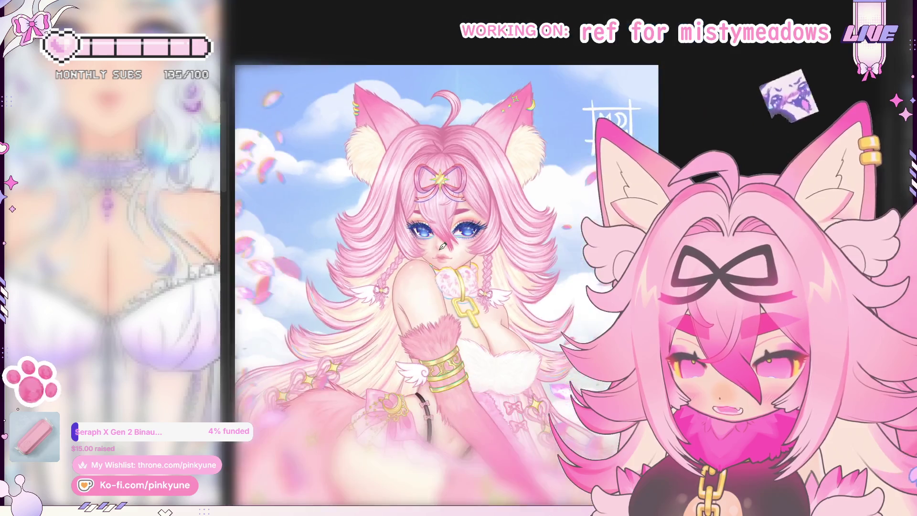
{"action": "scroll", "coordinate": [438, 232], "scroll_direction": "down", "scroll_amount": 1}
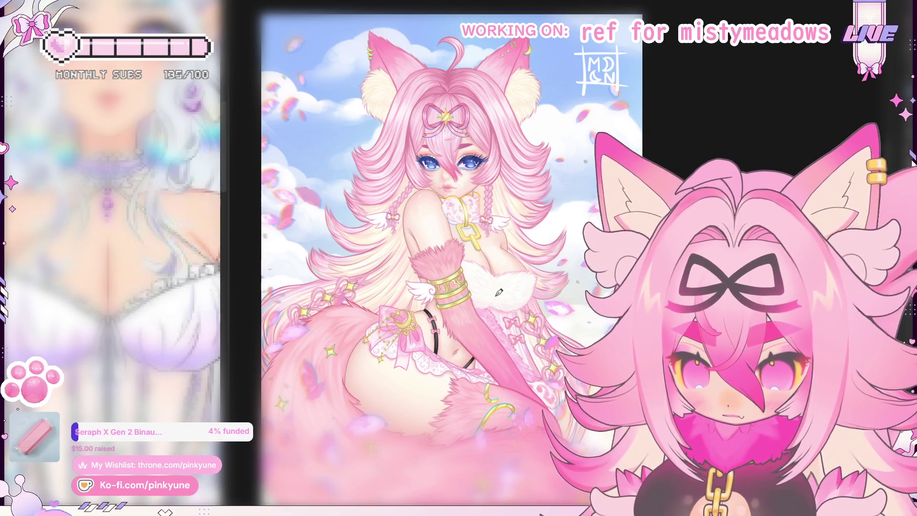
{"action": "scroll", "coordinate": [496, 331], "scroll_direction": "up", "scroll_amount": 1}
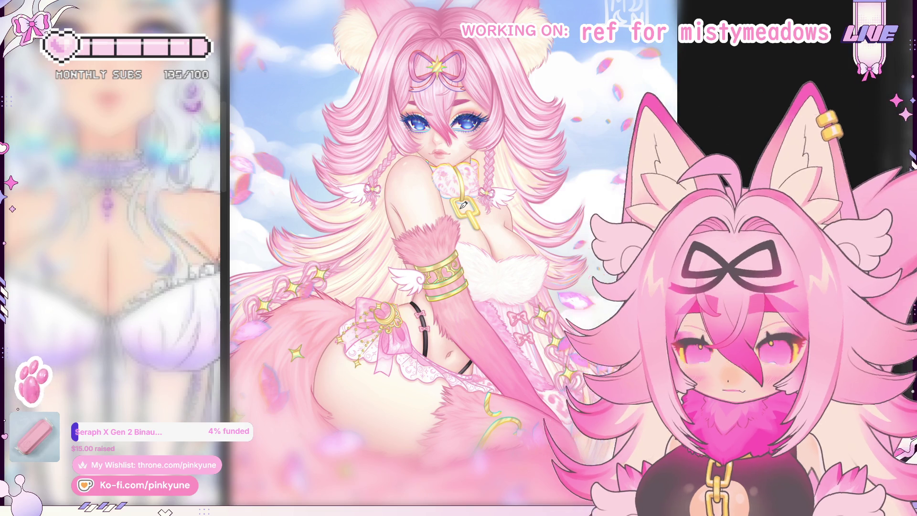
{"action": "scroll", "coordinate": [462, 205], "scroll_direction": "up", "scroll_amount": 3}
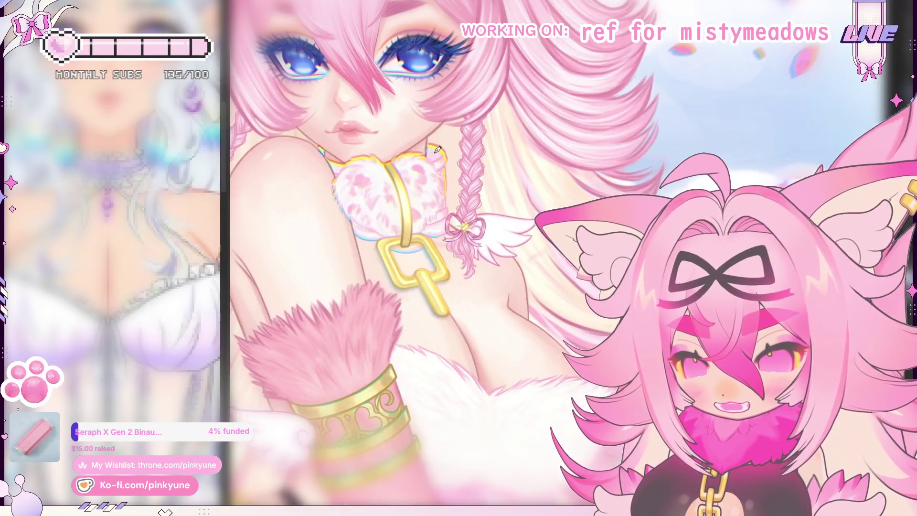
{"action": "scroll", "coordinate": [440, 152], "scroll_direction": "down", "scroll_amount": 3}
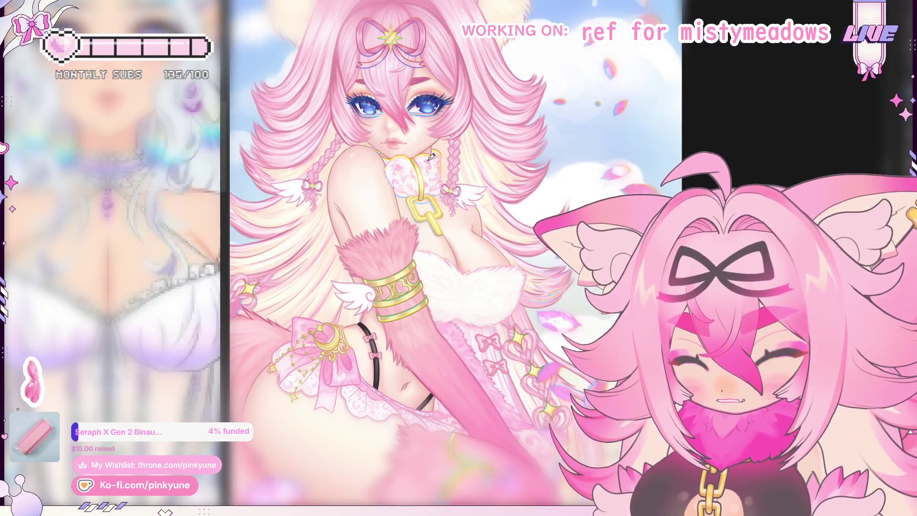
{"action": "scroll", "coordinate": [432, 156], "scroll_direction": "down", "scroll_amount": 2}
{"action": "scroll", "coordinate": [404, 337], "scroll_direction": "up", "scroll_amount": 1}
{"action": "scroll", "coordinate": [386, 265], "scroll_direction": "up", "scroll_amount": 1}
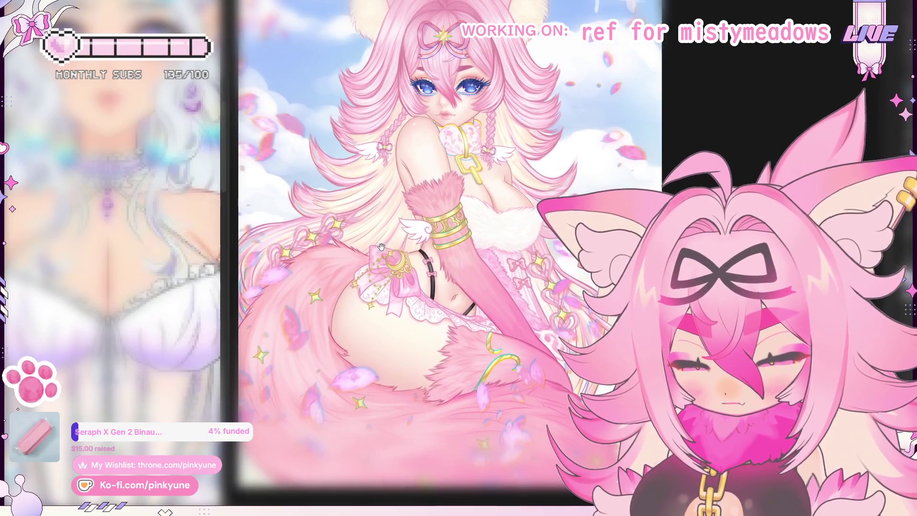
{"action": "scroll", "coordinate": [398, 279], "scroll_direction": "down", "scroll_amount": 1}
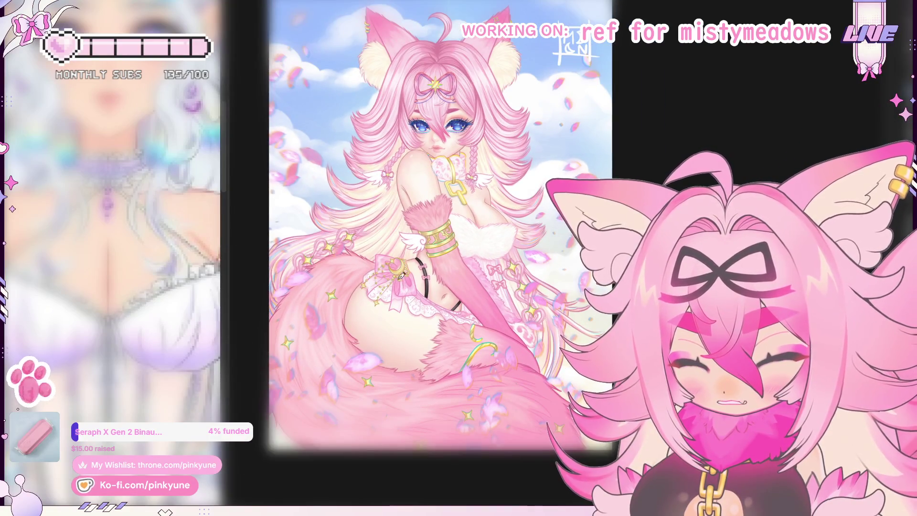
{"action": "left_click_drag", "start_coordinate": [391, 197], "coordinate": [392, 222]}
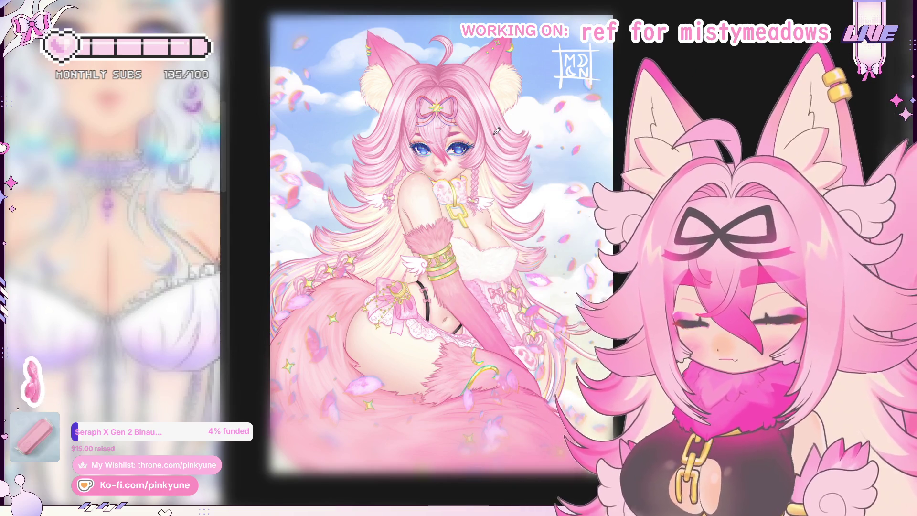
{"action": "key", "text": "alt+Tab"}
{"action": "scroll", "coordinate": [556, 247], "scroll_direction": "up", "scroll_amount": 5}
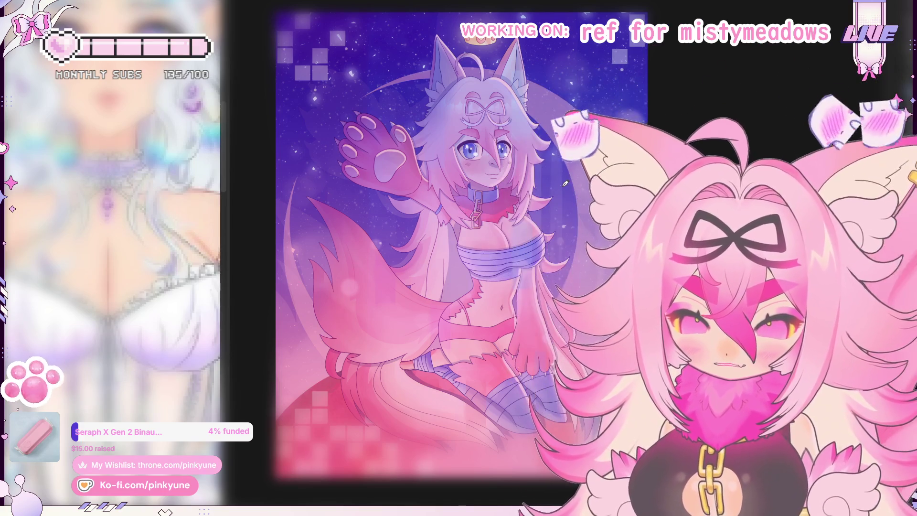
{"action": "scroll", "coordinate": [526, 141], "scroll_direction": "up", "scroll_amount": 2}
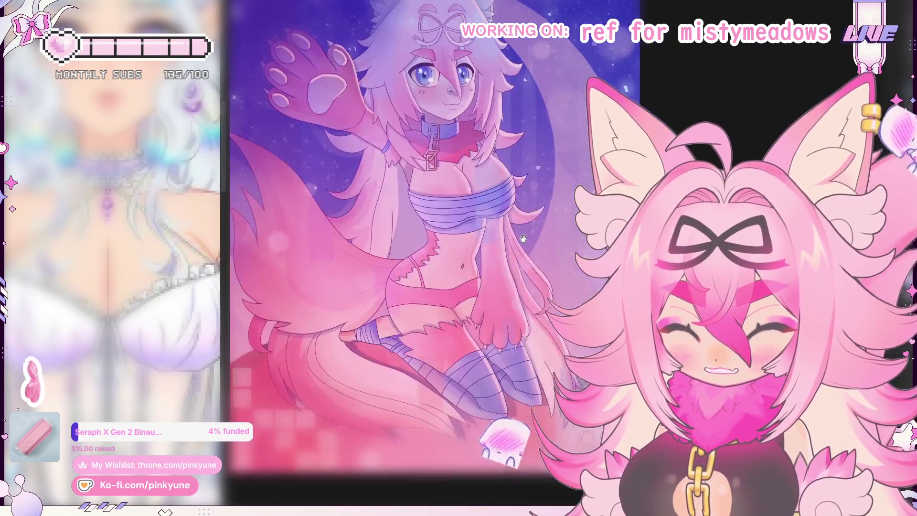
{"action": "scroll", "coordinate": [511, 268], "scroll_direction": "up", "scroll_amount": 1}
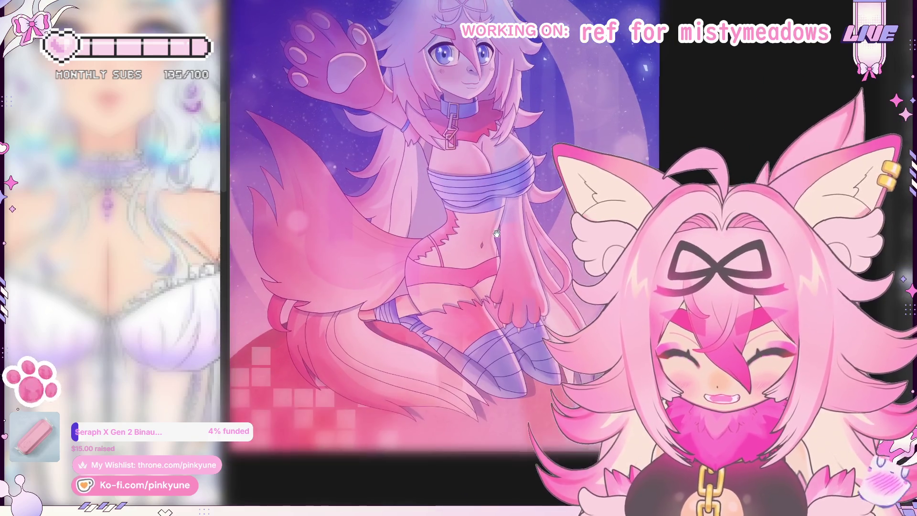
{"action": "scroll", "coordinate": [498, 297], "scroll_direction": "up", "scroll_amount": 1}
{"action": "scroll", "coordinate": [498, 297], "scroll_direction": "up", "scroll_amount": 1}
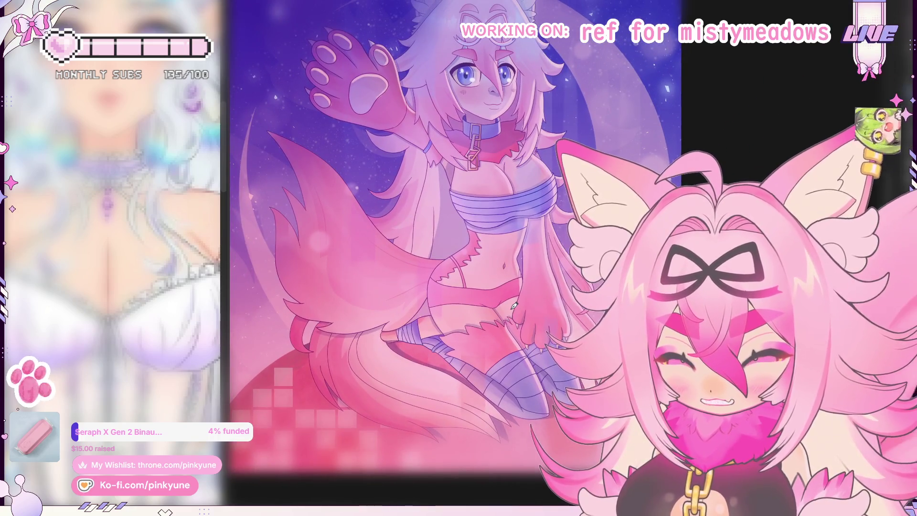
{"action": "mouse_move", "coordinate": [510, 274]}
{"action": "left_mouse_down"}
{"action": "mouse_move", "coordinate": [500, 303]}
{"action": "mouse_move", "coordinate": [475, 287]}
{"action": "mouse_move", "coordinate": [456, 379]}
{"action": "left_mouse_up"}
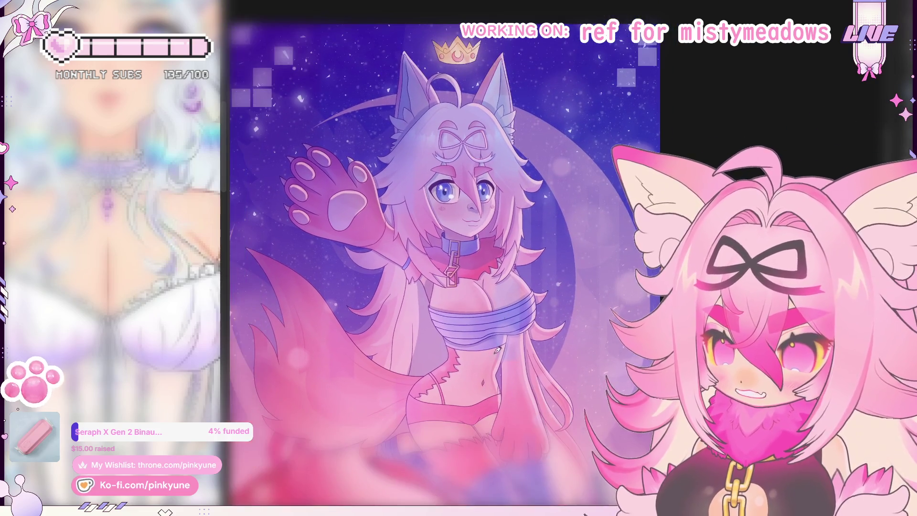
{"action": "mouse_move", "coordinate": [478, 268]}
{"action": "left_mouse_down"}
{"action": "mouse_move", "coordinate": [459, 249]}
{"action": "mouse_move", "coordinate": [484, 236]}
{"action": "mouse_move", "coordinate": [486, 201]}
{"action": "left_mouse_up"}
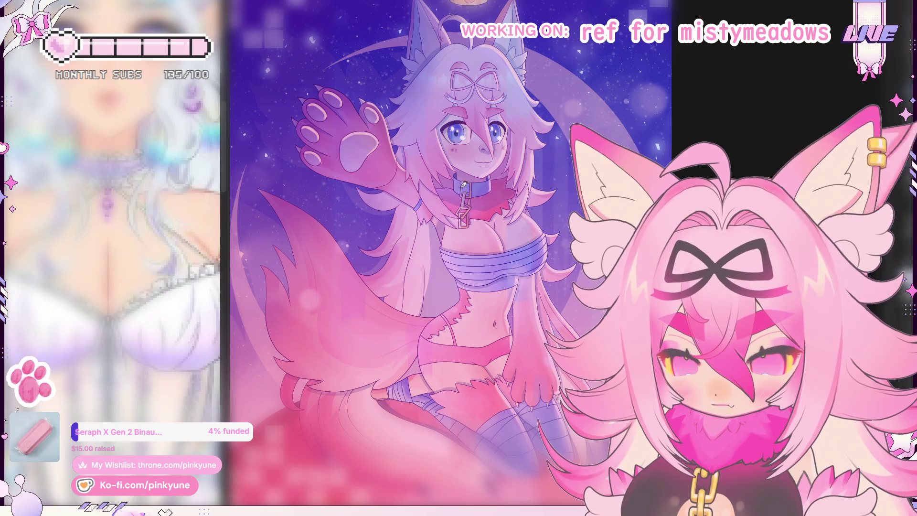
{"action": "scroll", "coordinate": [399, 193], "scroll_direction": "up", "scroll_amount": 1}
{"action": "scroll", "coordinate": [399, 192], "scroll_direction": "down", "scroll_amount": 1}
{"action": "scroll", "coordinate": [410, 192], "scroll_direction": "down", "scroll_amount": 1}
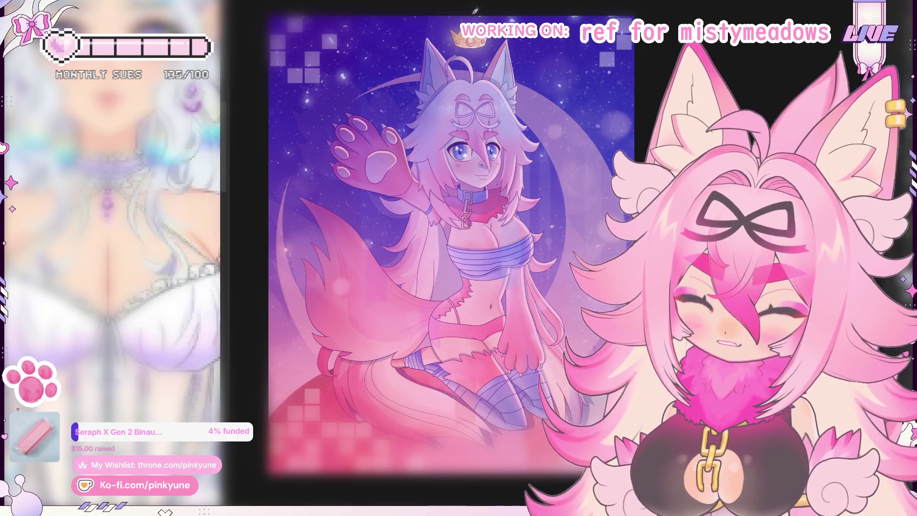
Zoom out of the fox-girl artwork and bring the unicorn elf girl reference back on screen
{"action": "scroll", "coordinate": [456, 119], "scroll_direction": "down", "scroll_amount": 5}
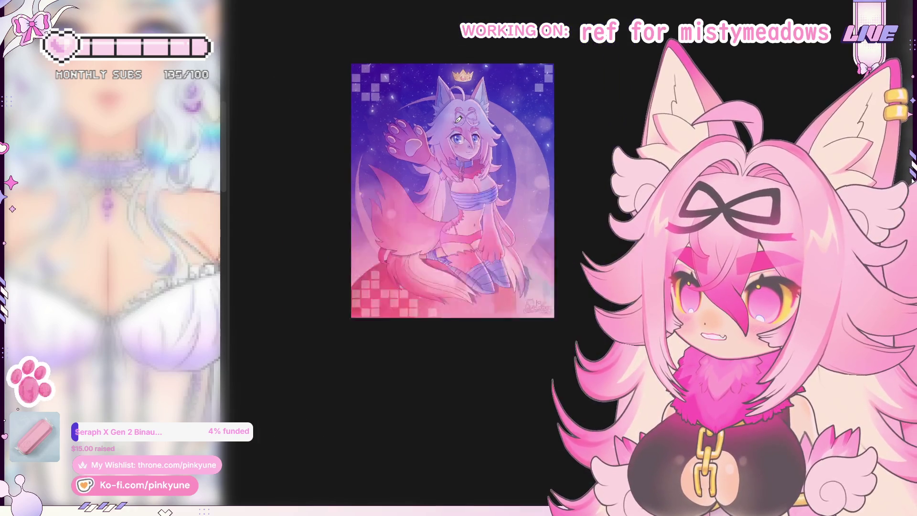
{"action": "scroll", "coordinate": [457, 118], "scroll_direction": "up", "scroll_amount": 5}
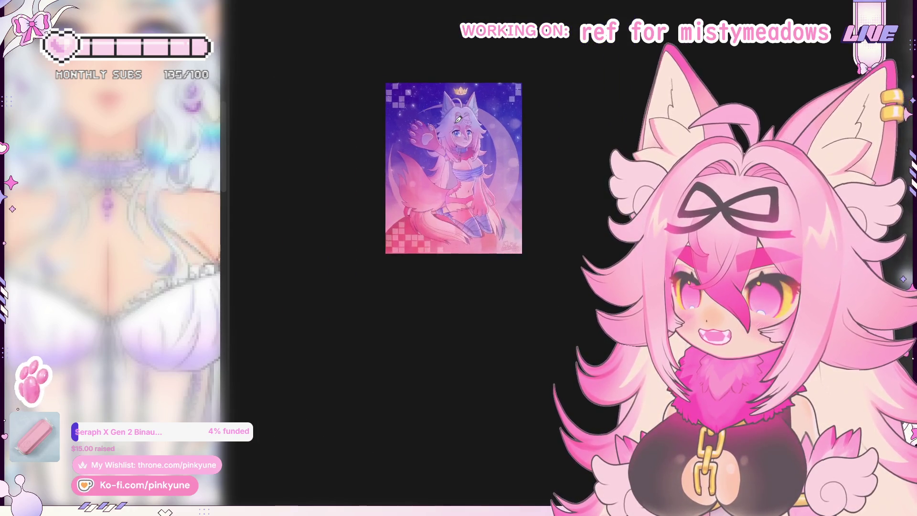
{"action": "scroll", "coordinate": [461, 110], "scroll_direction": "up", "scroll_amount": 2}
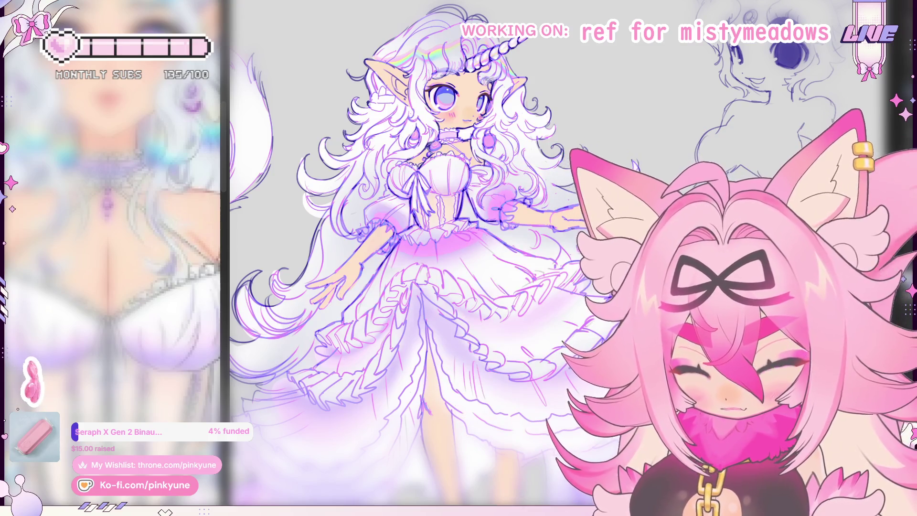
Zoom in on the girl's face, pink-beaded choker and ruffled bodice beside the reference close-up
{"action": "scroll", "coordinate": [435, 157], "scroll_direction": "down", "scroll_amount": 3}
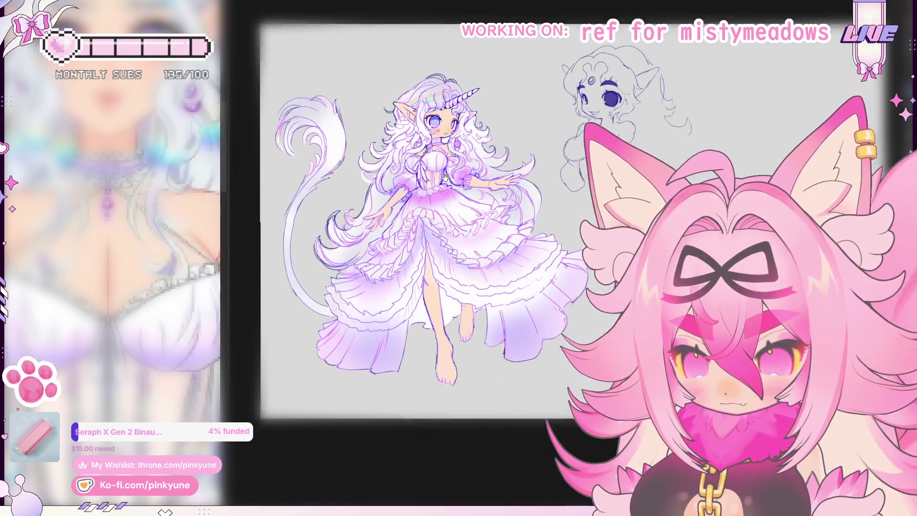
{"action": "scroll", "coordinate": [440, 93], "scroll_direction": "up", "scroll_amount": 5}
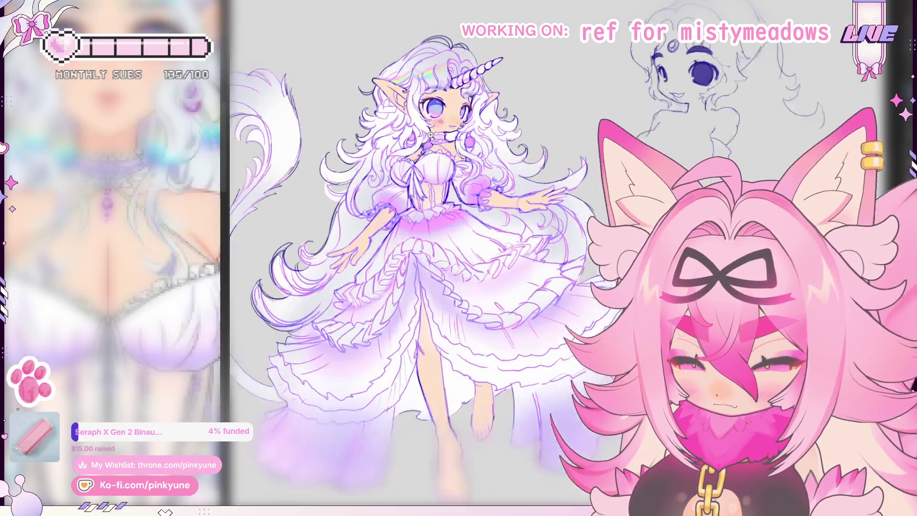
{"action": "scroll", "coordinate": [444, 146], "scroll_direction": "up", "scroll_amount": 4}
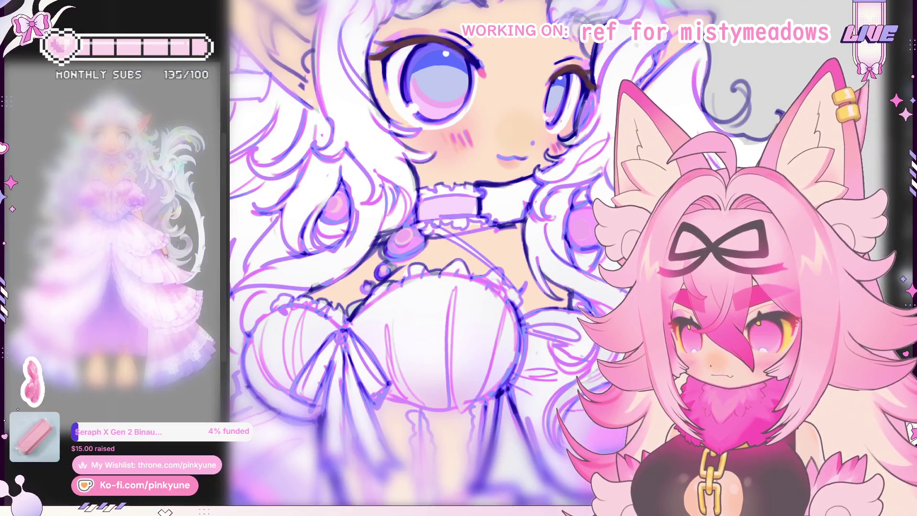
{"action": "scroll", "coordinate": [132, 164], "scroll_direction": "up", "scroll_amount": 5}
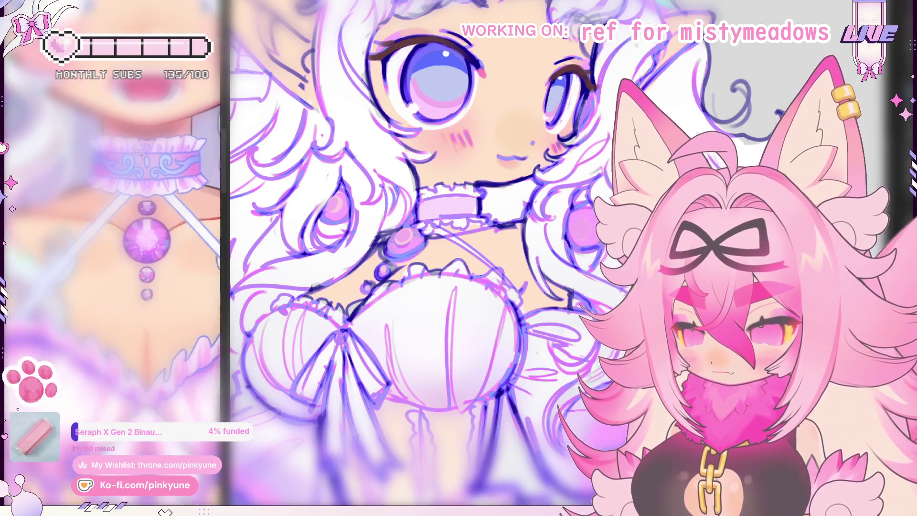
{"action": "scroll", "coordinate": [132, 164], "scroll_direction": "up", "scroll_amount": 2}
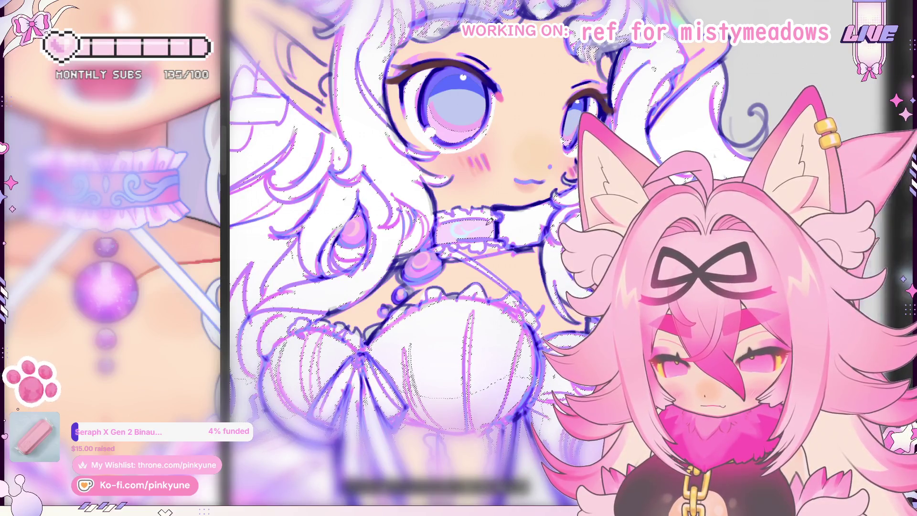
Add a pale-blue swirl motif to the pink choker band, then recentre the view on the girl
{"action": "scroll", "coordinate": [503, 220], "scroll_direction": "up", "scroll_amount": 5}
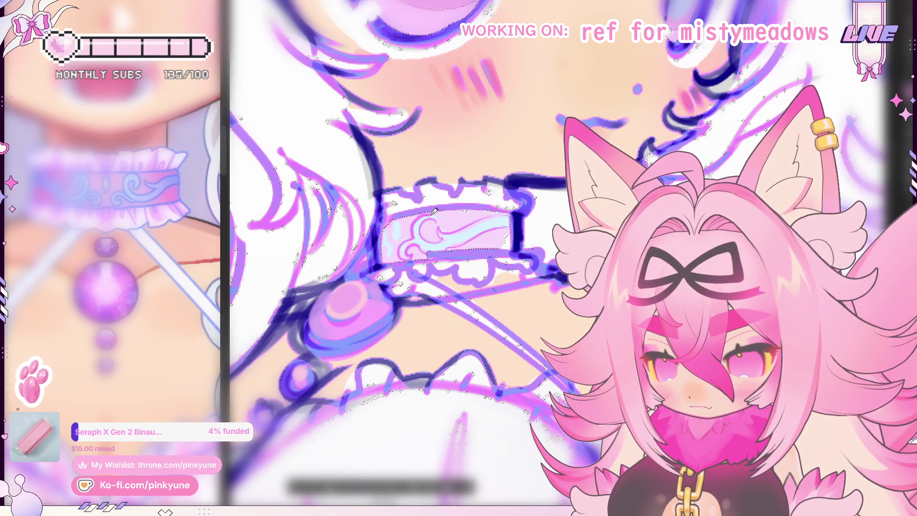
{"action": "left_click_drag", "start_coordinate": [439, 223], "coordinate": [440, 235]}
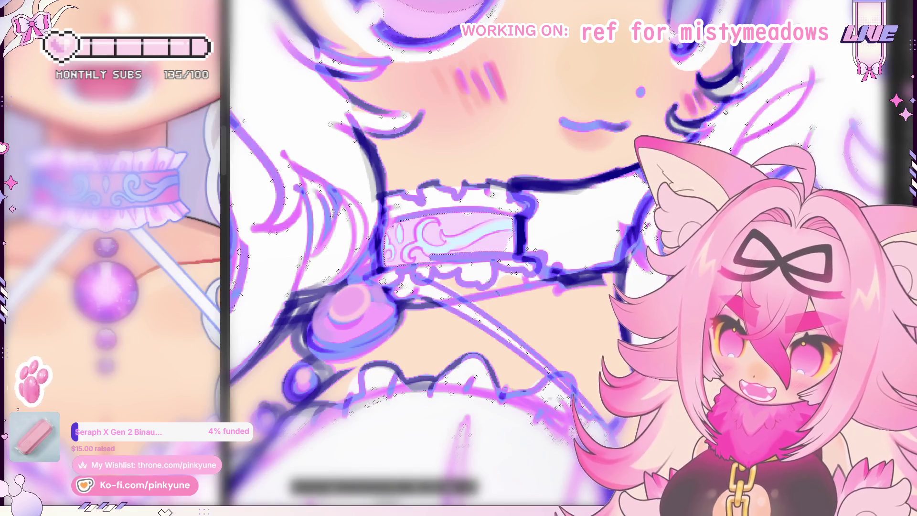
{"action": "scroll", "coordinate": [473, 215], "scroll_direction": "down", "scroll_amount": 10}
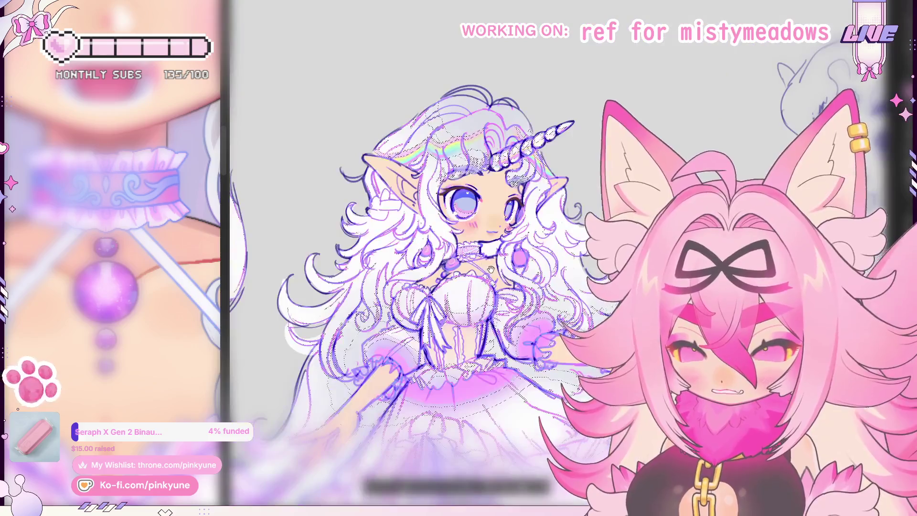
{"action": "left_click_drag", "start_coordinate": [490, 269], "coordinate": [477, 231]}
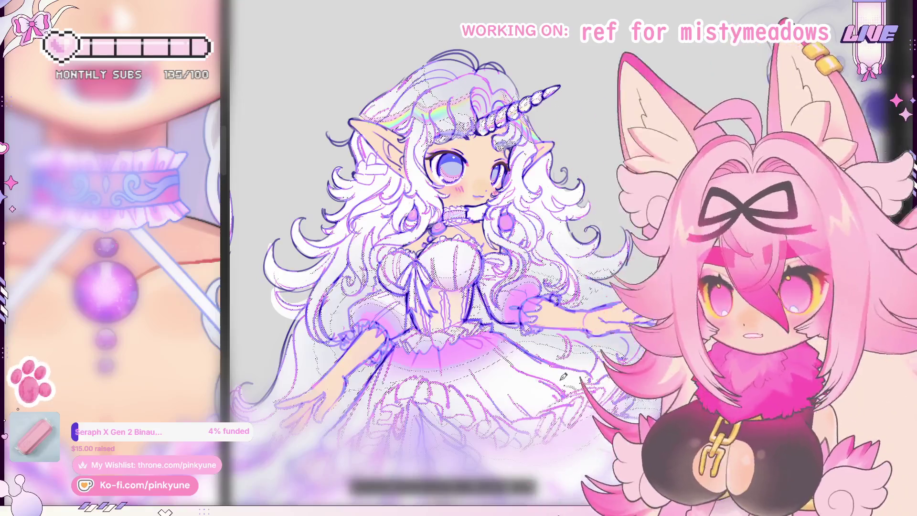
{"action": "scroll", "coordinate": [456, 148], "scroll_direction": "down", "scroll_amount": 5}
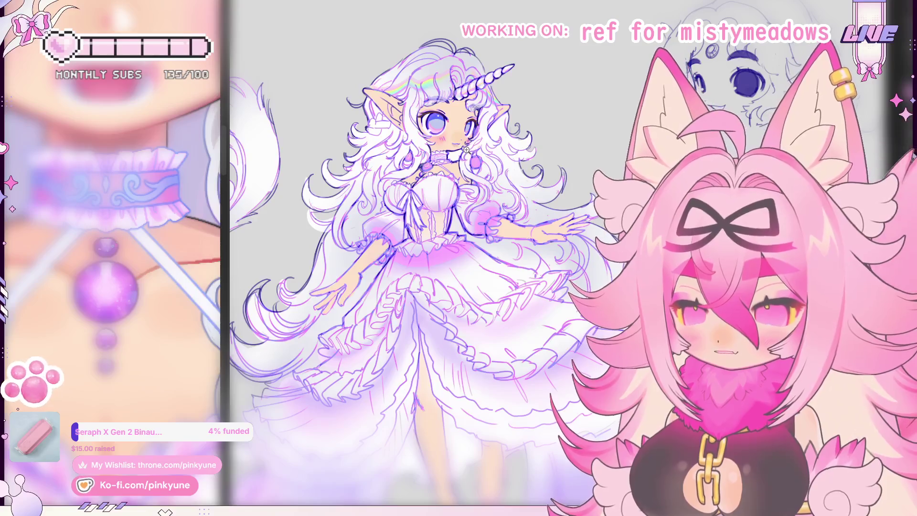
{"action": "scroll", "coordinate": [457, 139], "scroll_direction": "down", "scroll_amount": 4}
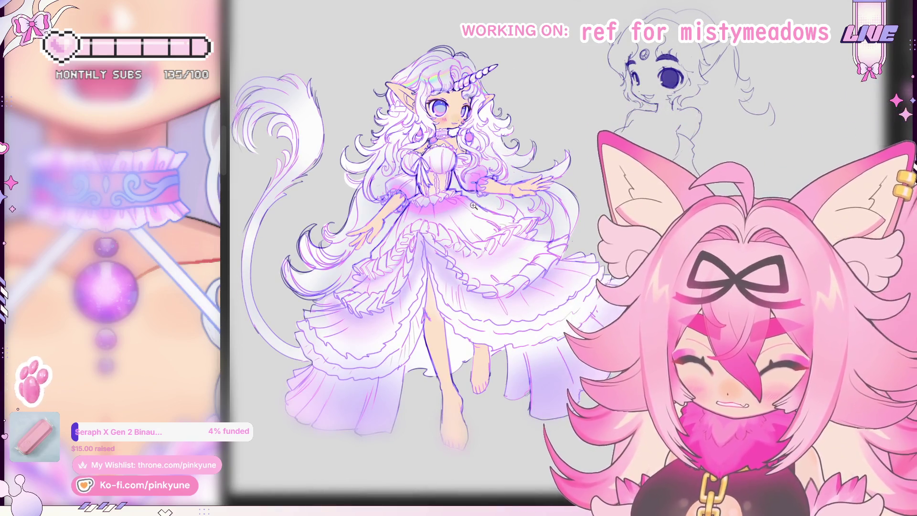
{"action": "scroll", "coordinate": [478, 205], "scroll_direction": "up", "scroll_amount": 3}
{"action": "scroll", "coordinate": [449, 168], "scroll_direction": "up", "scroll_amount": 4}
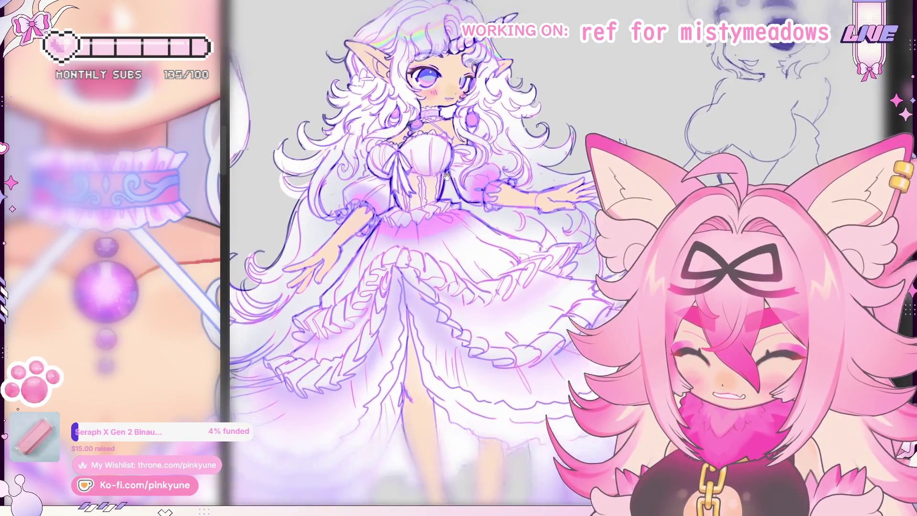
{"action": "scroll", "coordinate": [426, 193], "scroll_direction": "up", "scroll_amount": 3}
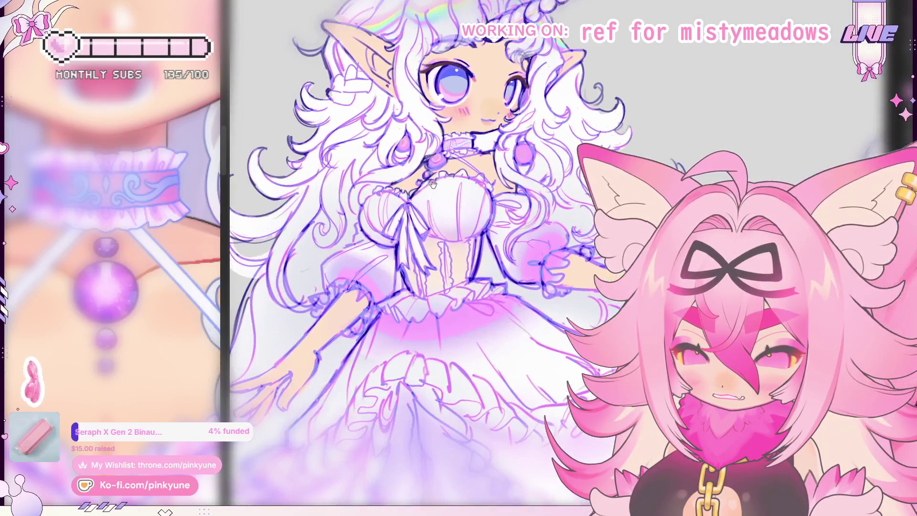